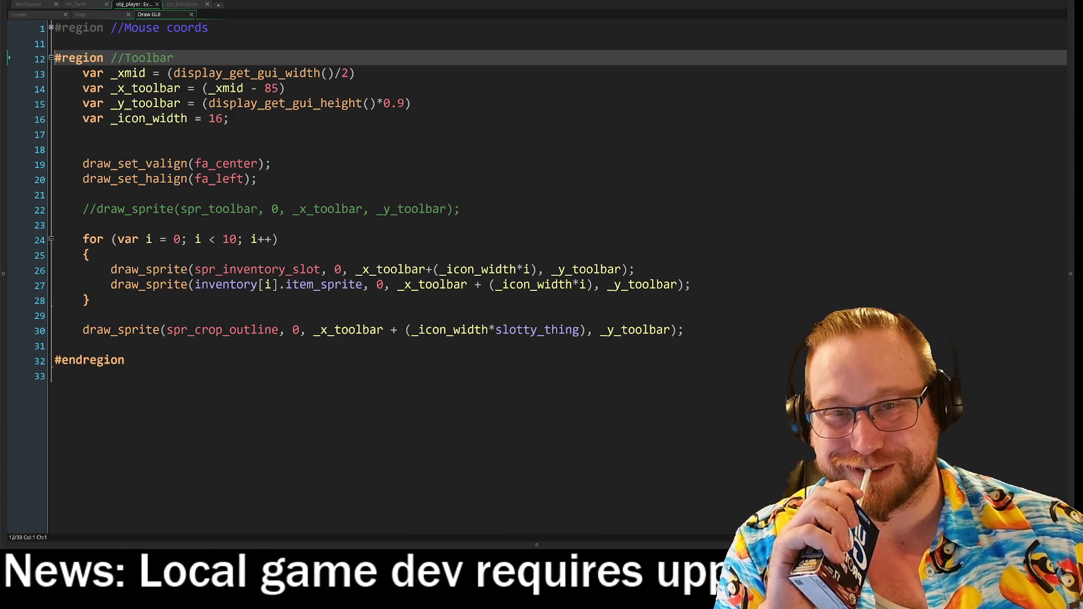
Leave the script editors and return to the rm_farm room Workspace
left_click(182, 4)
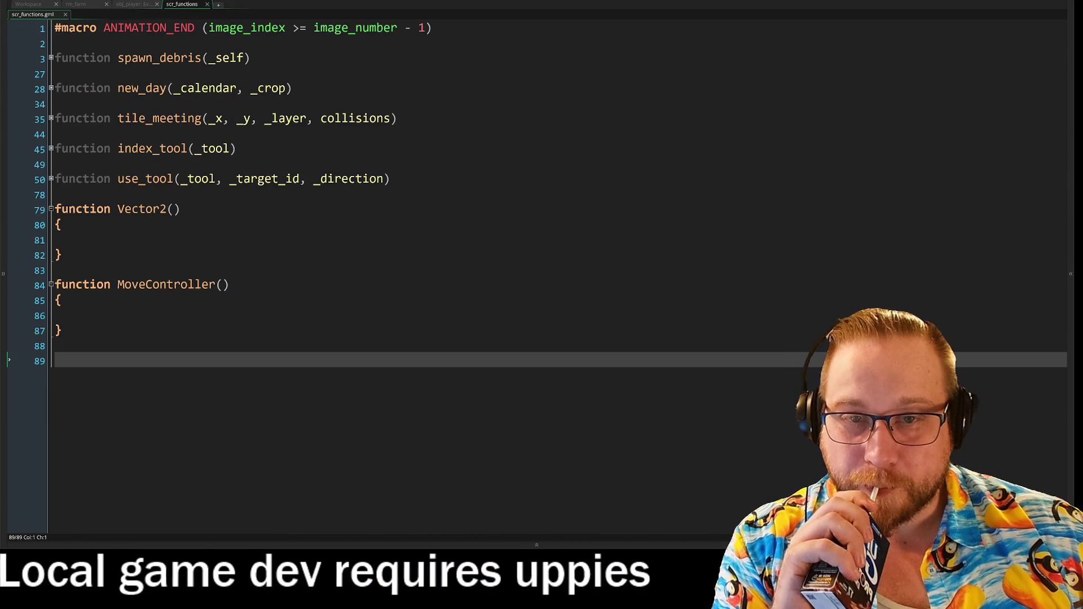
left_click(28, 4)
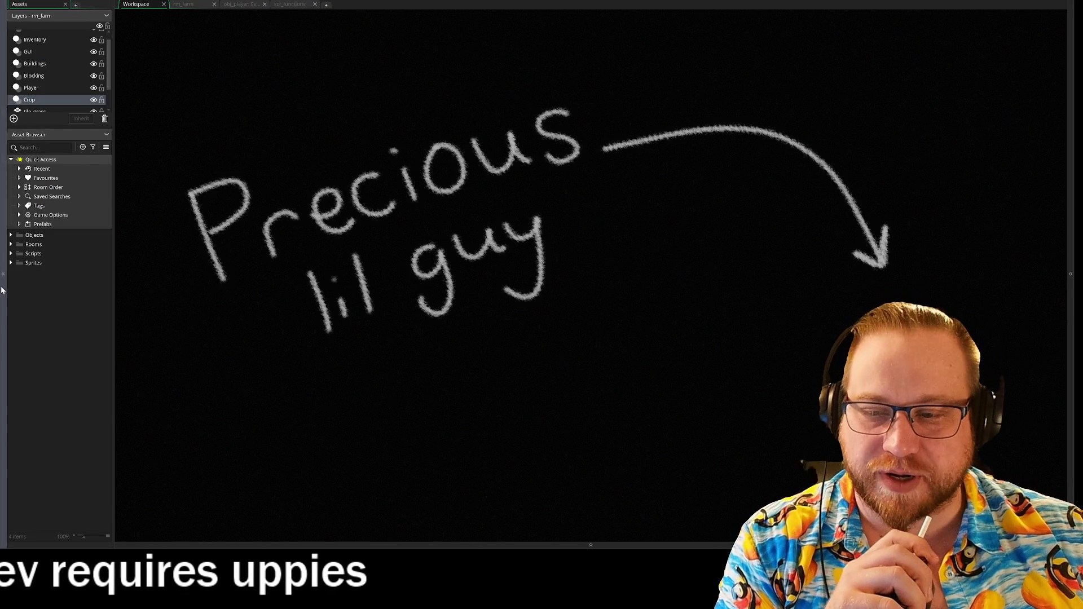
Expand Scripts > Constructors in the Asset Browser and open the scr_types script
left_click(12, 264)
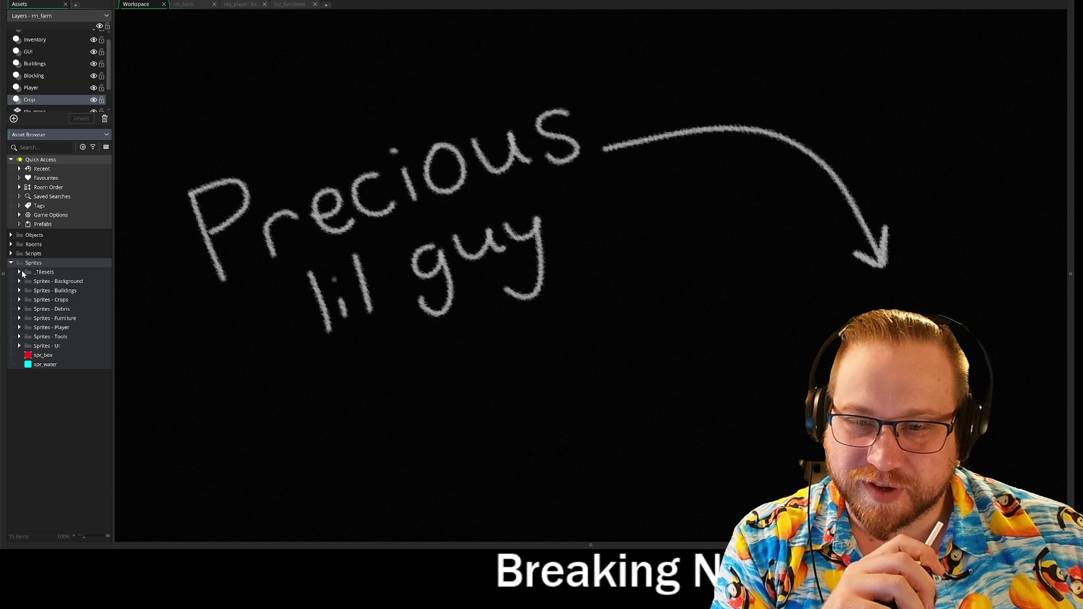
left_click(10, 260)
left_click(10, 254)
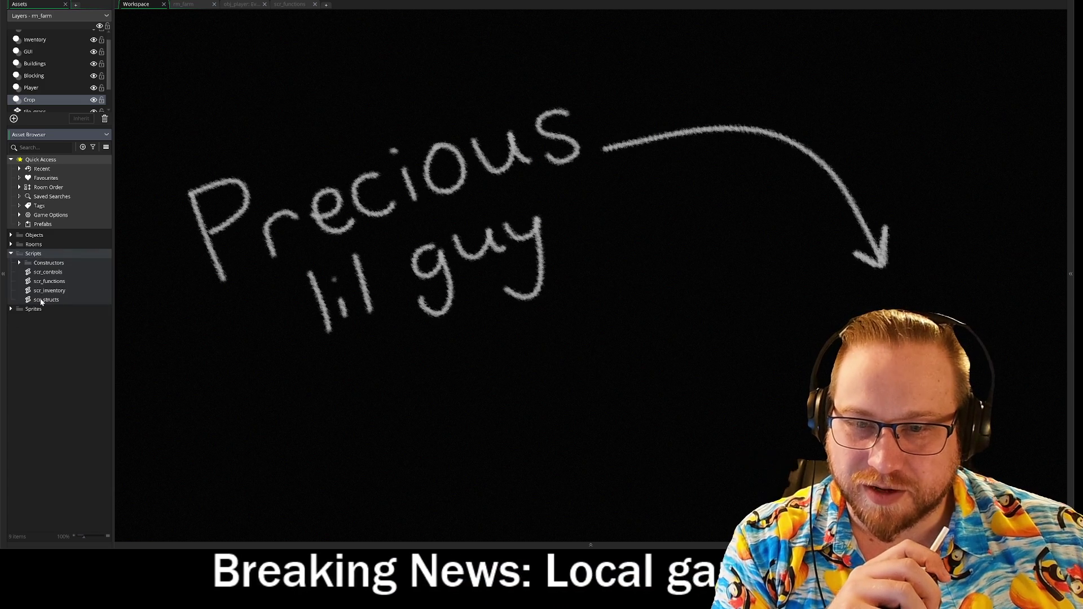
left_click(20, 263)
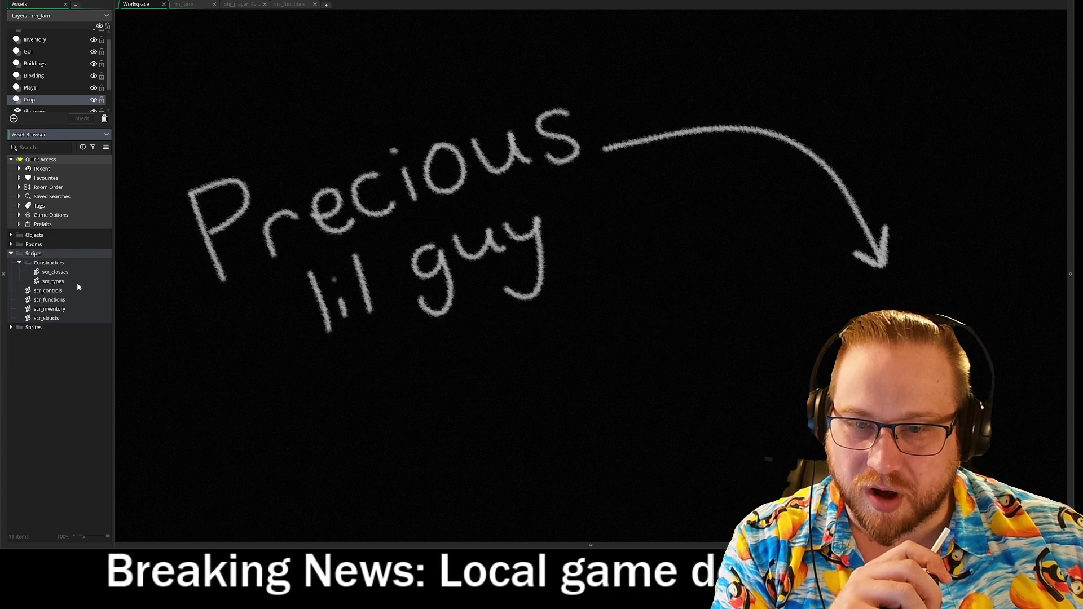
double_click(45, 281)
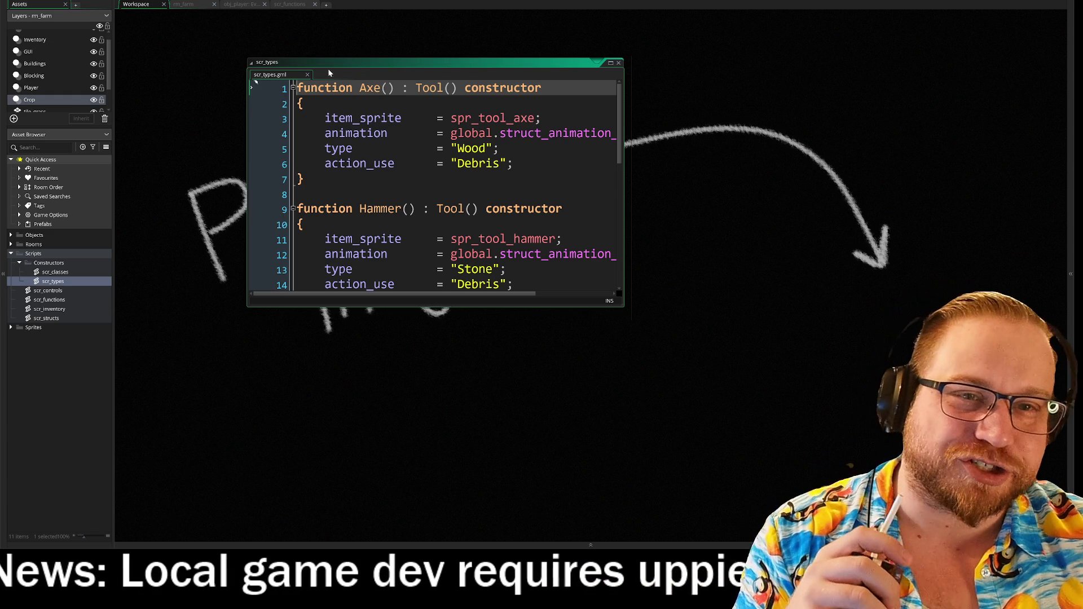
right_click(291, 75)
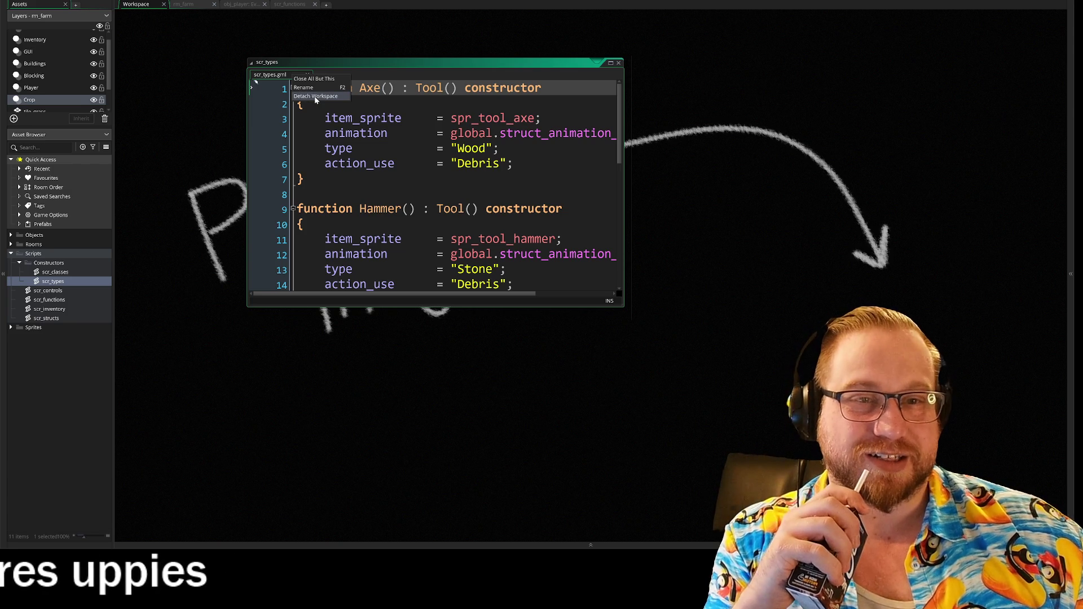
Maximize the scr_types window into a full editor tab showing Axe, Hammer, Scythe and Hoe
left_click(313, 96)
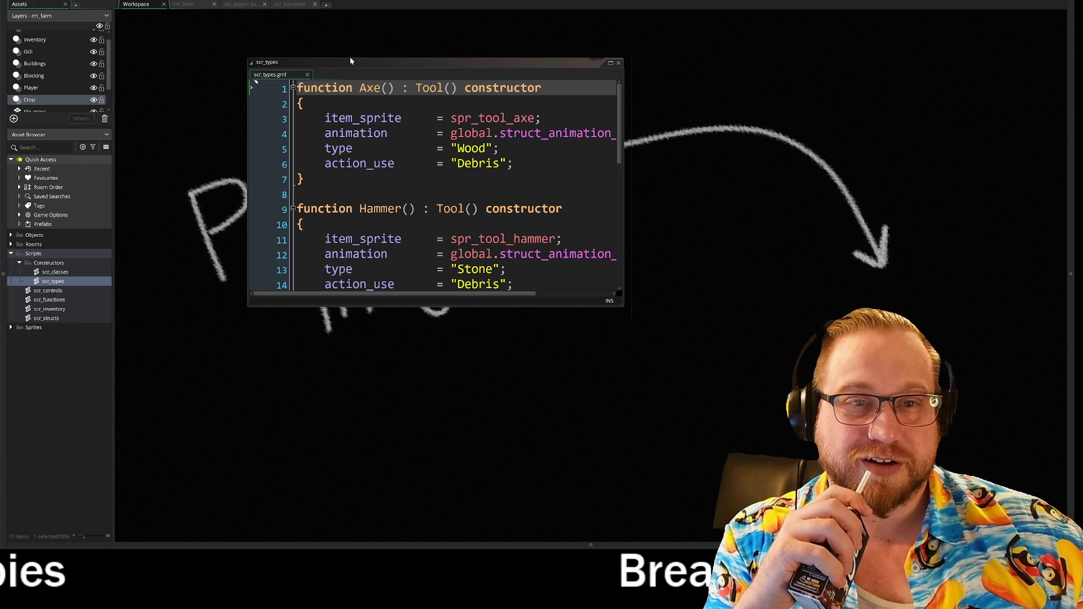
left_click(611, 62)
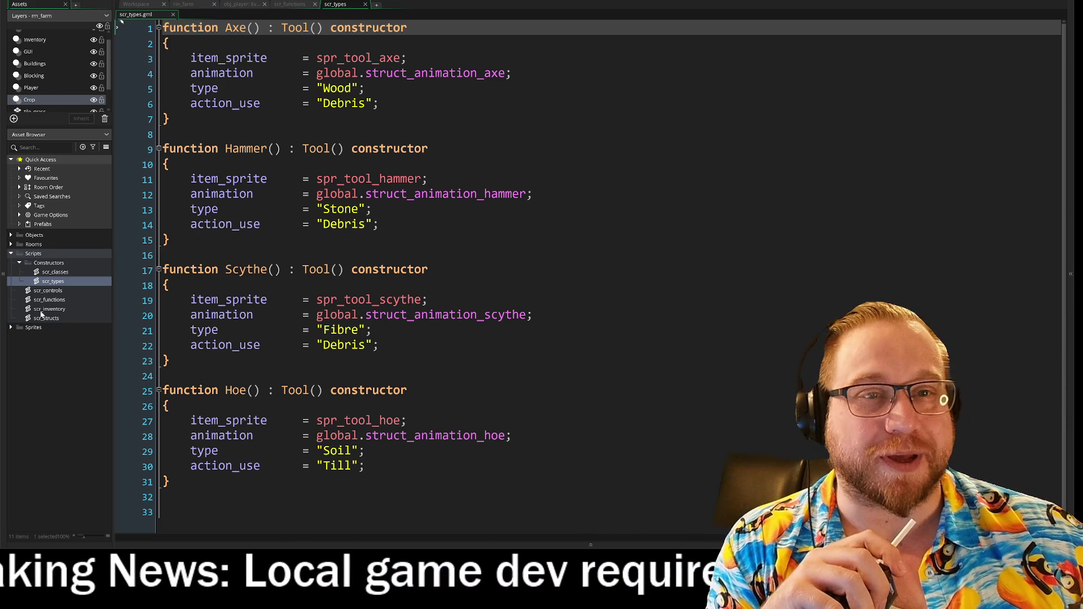
Open scr_structs, detach it into its own window and snap it beside scr_types
double_click(63, 319)
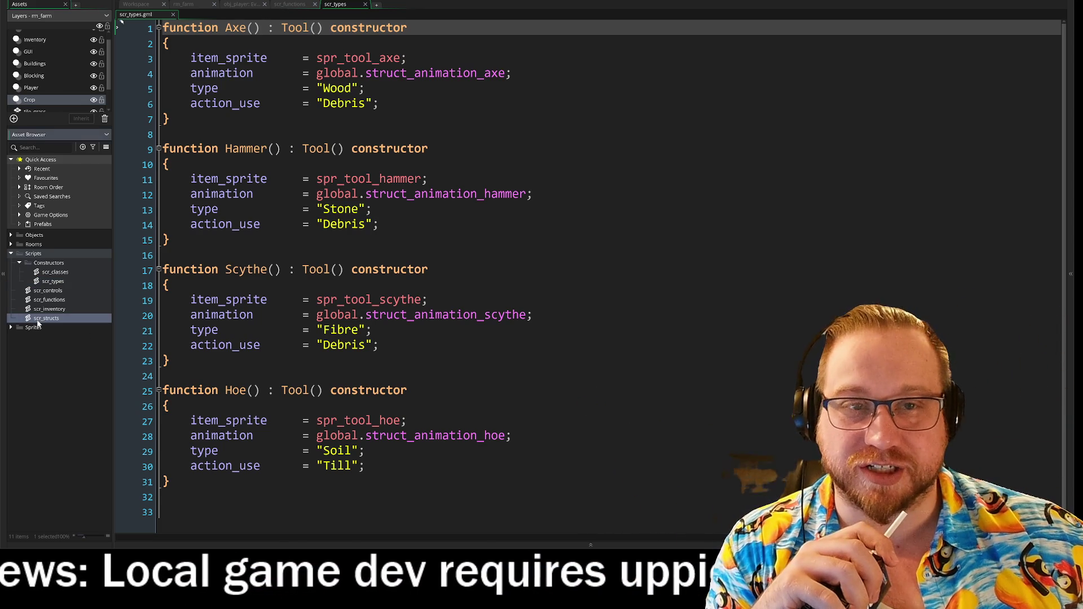
left_click_drag(231, 14, 396, 9)
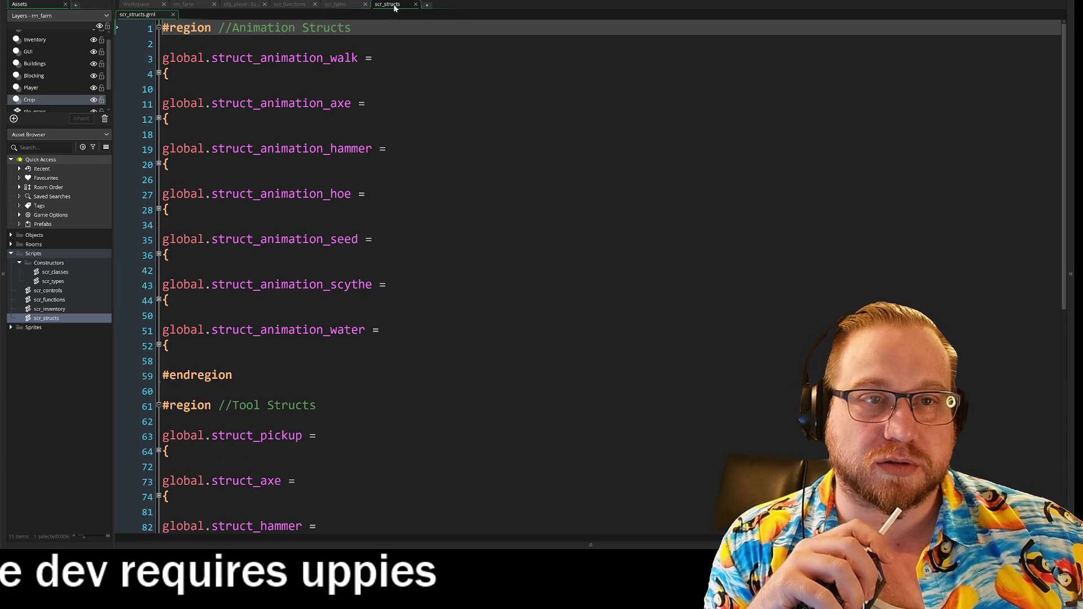
left_click(337, 5)
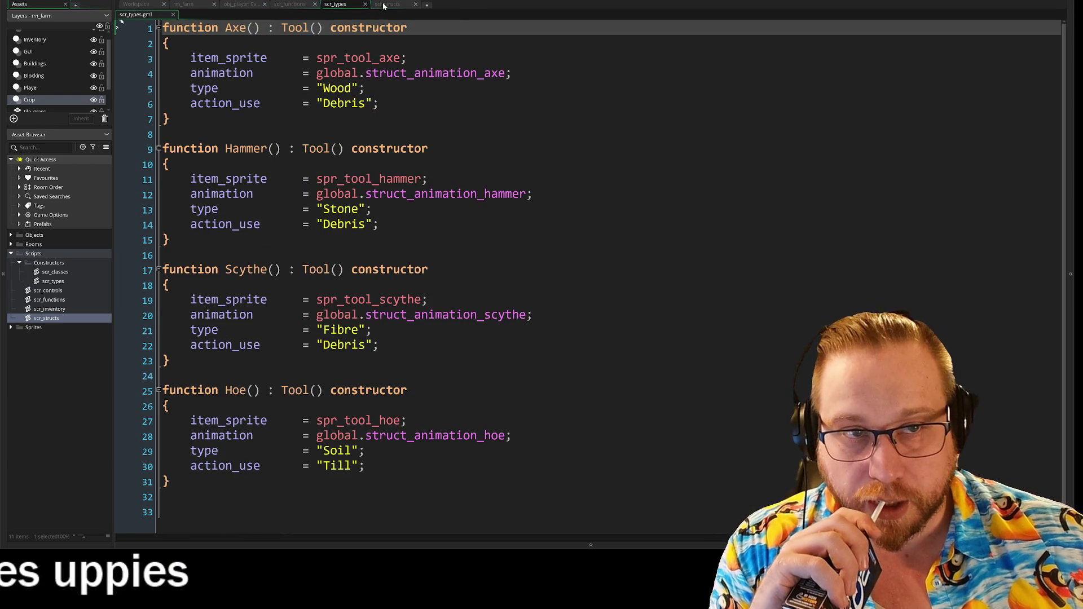
left_click(392, 5)
left_click_drag(389, 10, 398, 49)
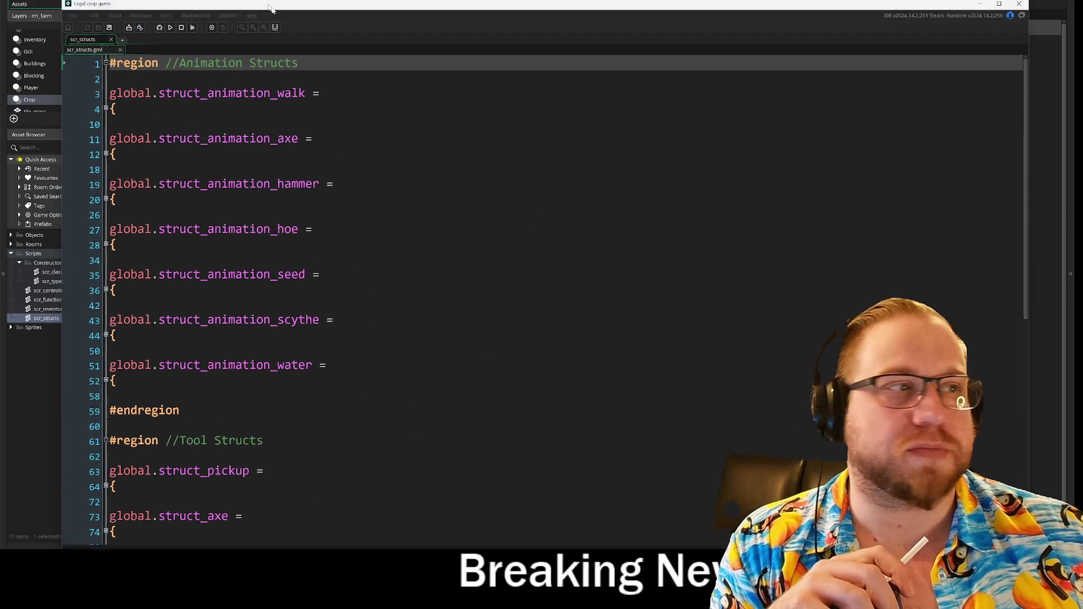
key("super+Right")
left_click(202, 97)
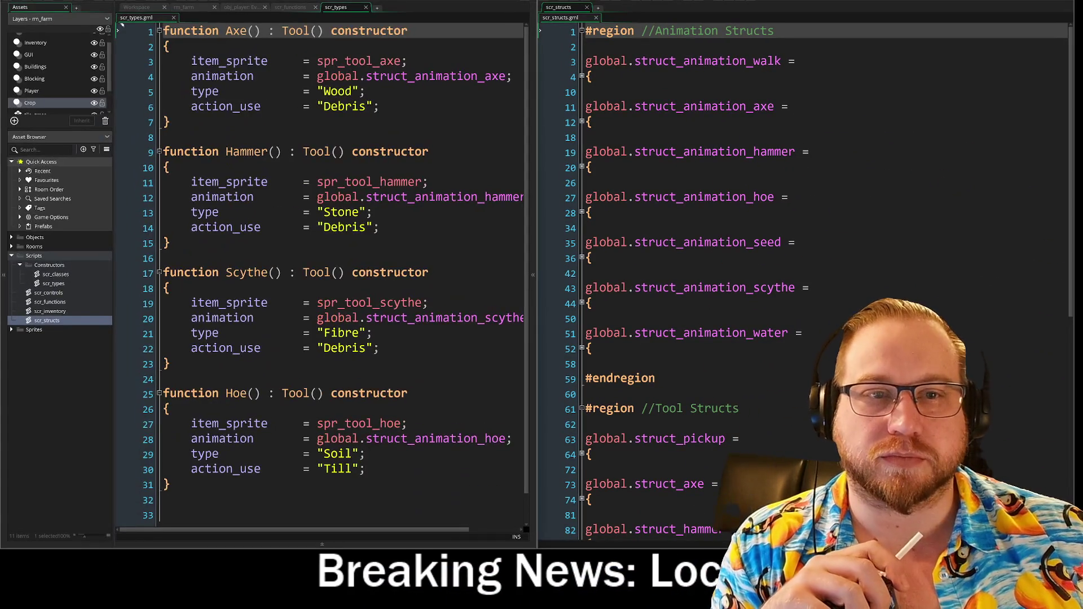
left_click(7, 48)
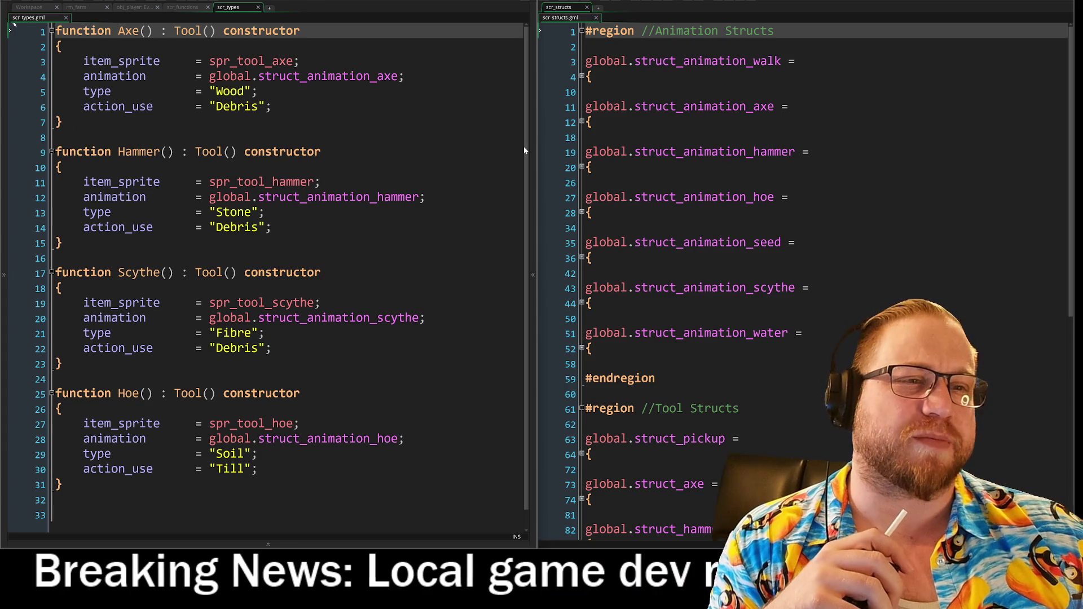
Drag the splitter right to widen the scr_types code pane slightly
left_click_drag(530, 147, 552, 146)
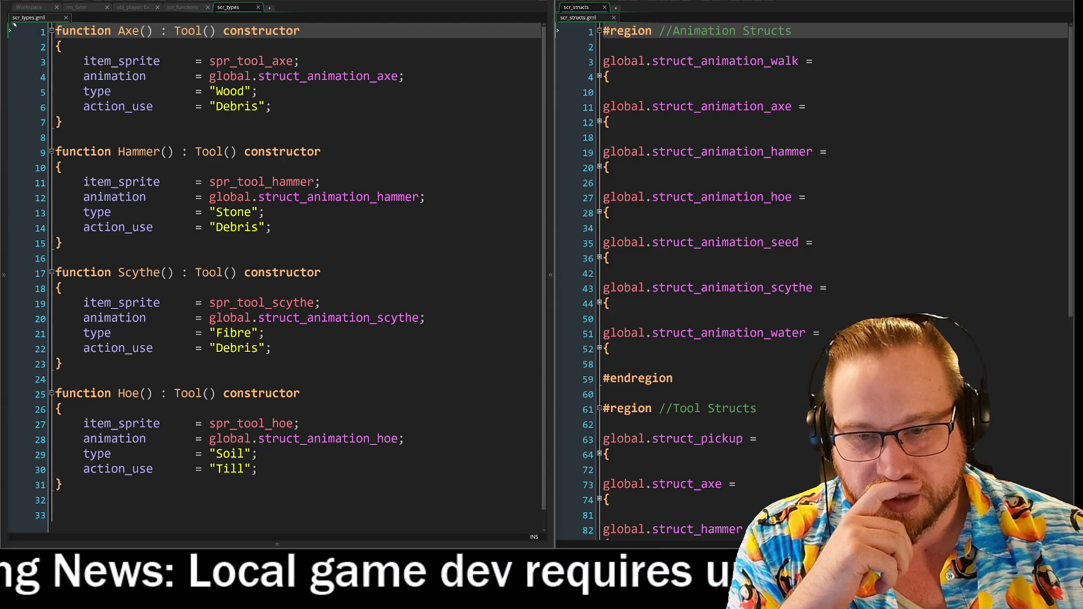
left_click(272, 107)
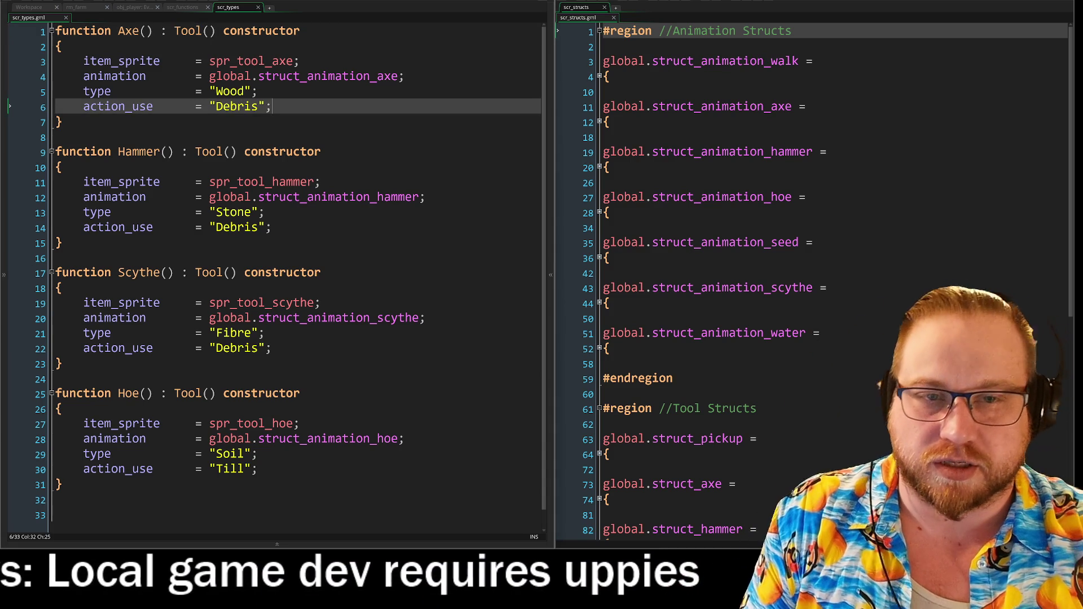
Add the line level = _level; after action_use in the Axe constructor
key("Return")
type("le")
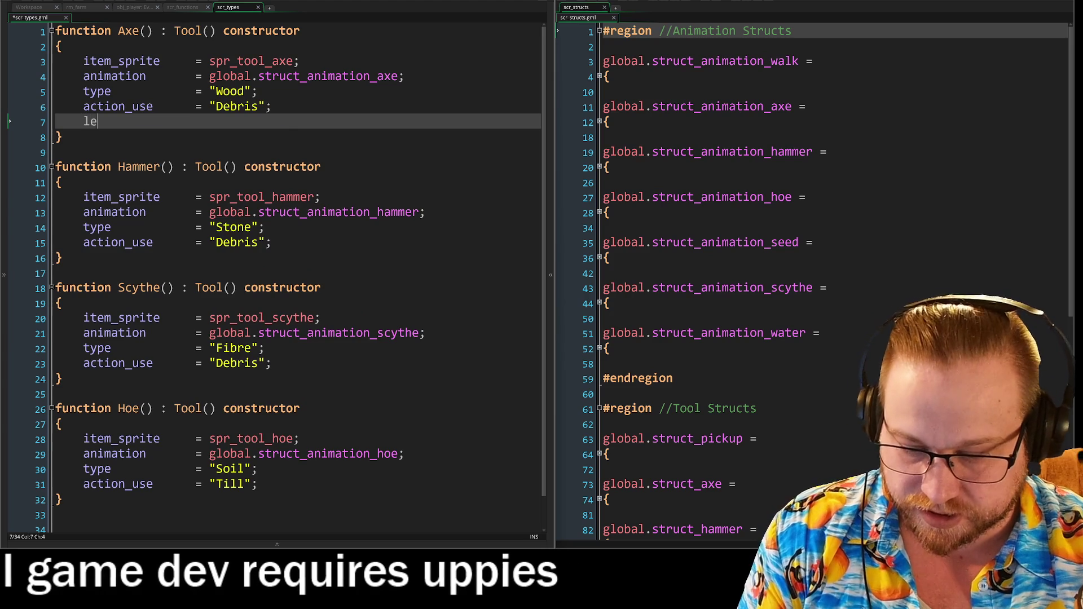
type("vel()")
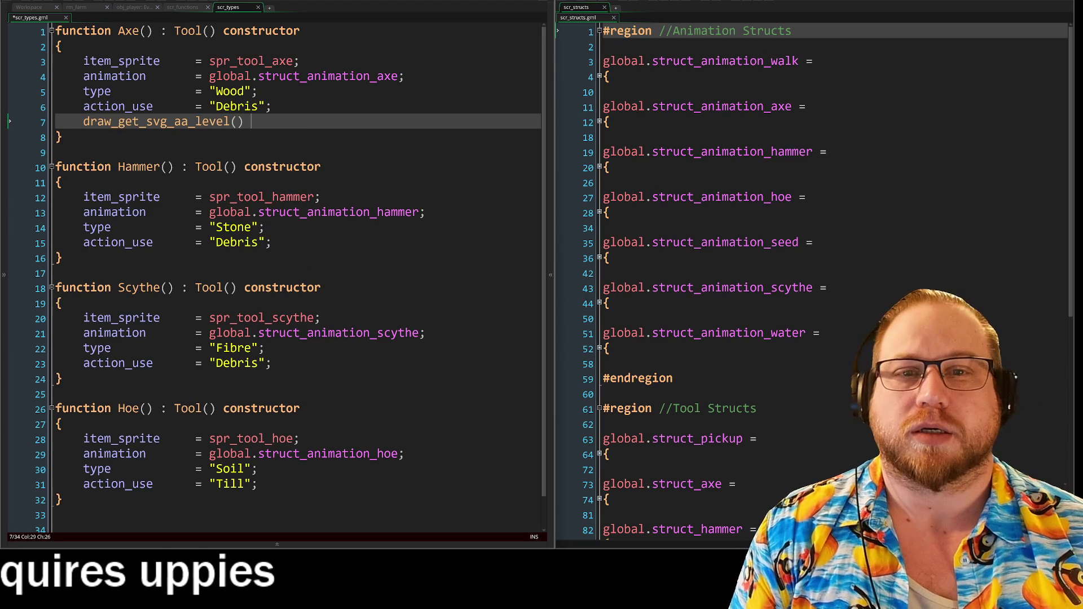
key("ctrl+z")
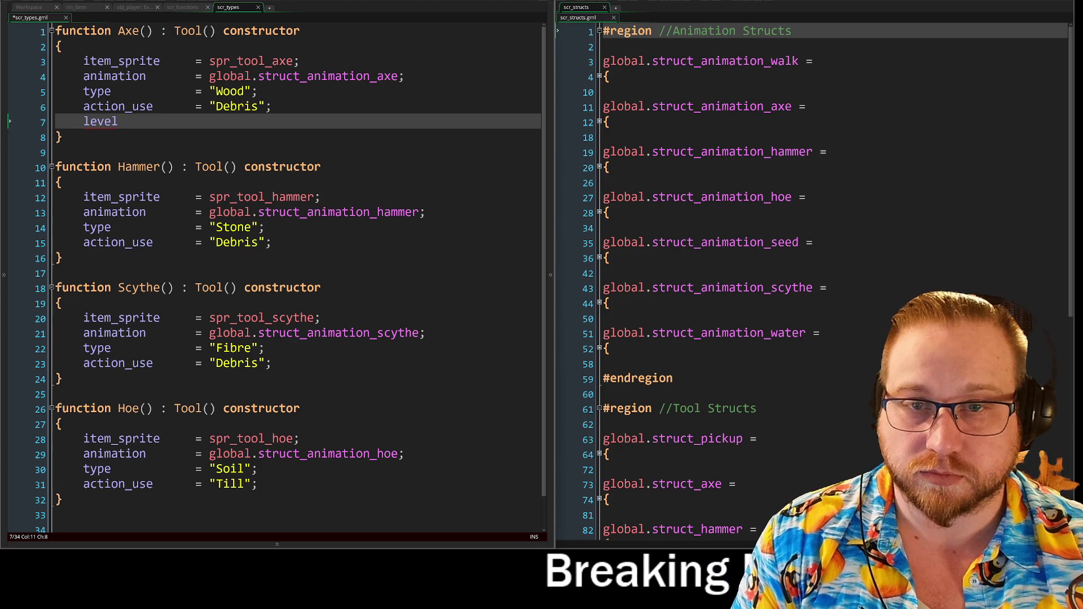
key("Tab")
key("Tab")
key("Tab")
type("= ")
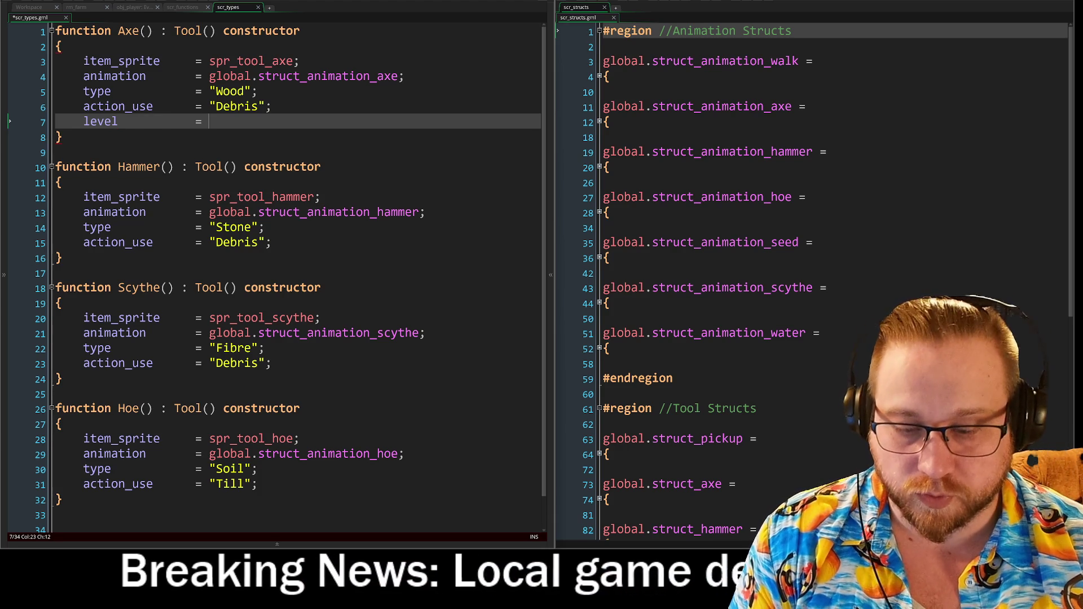
type("_le")
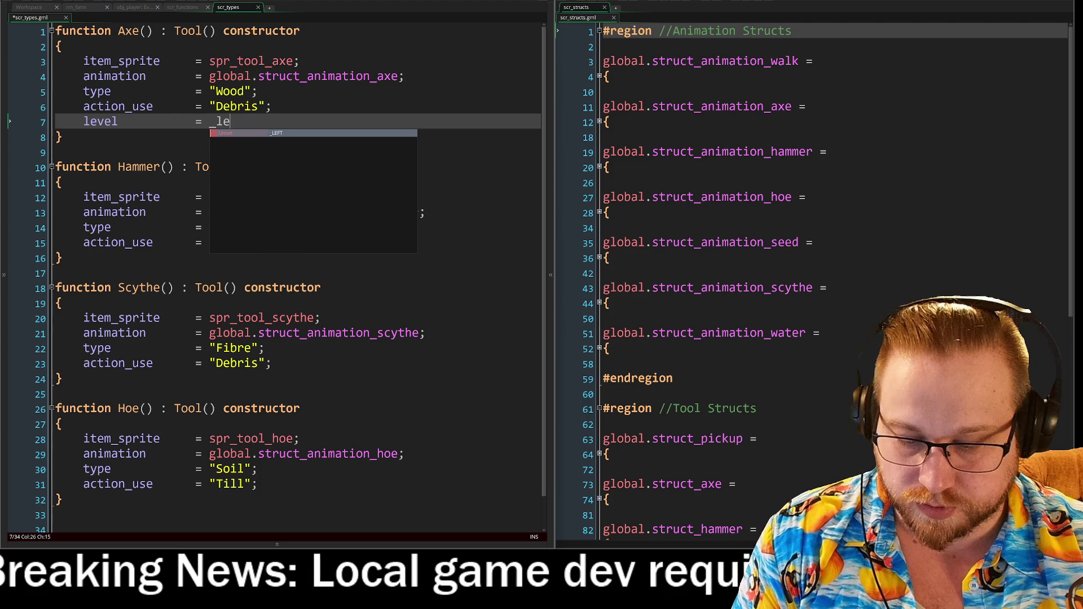
type("vel;")
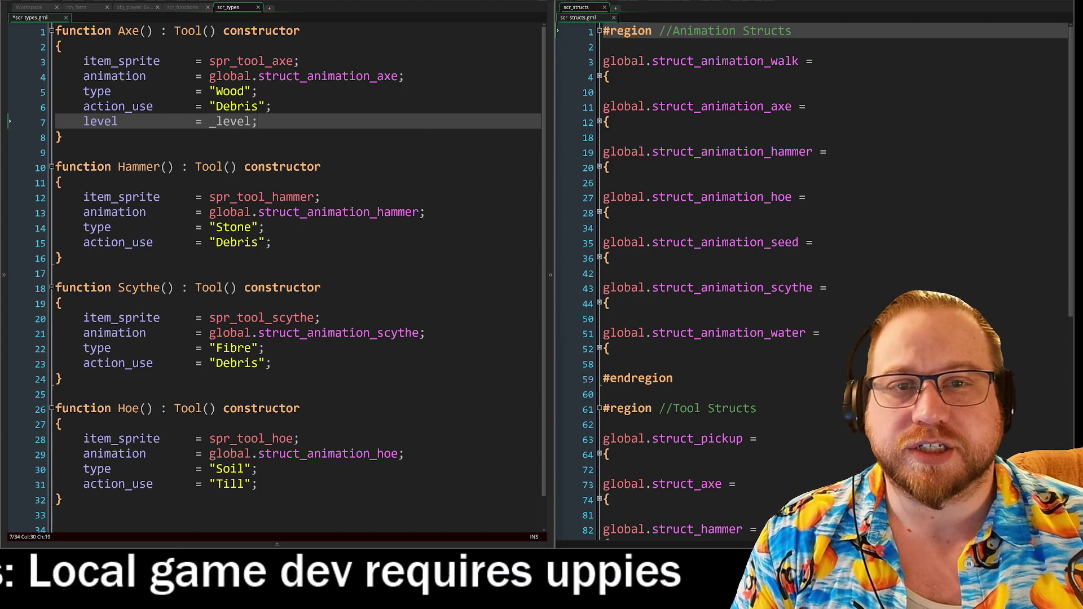
left_click(209, 30)
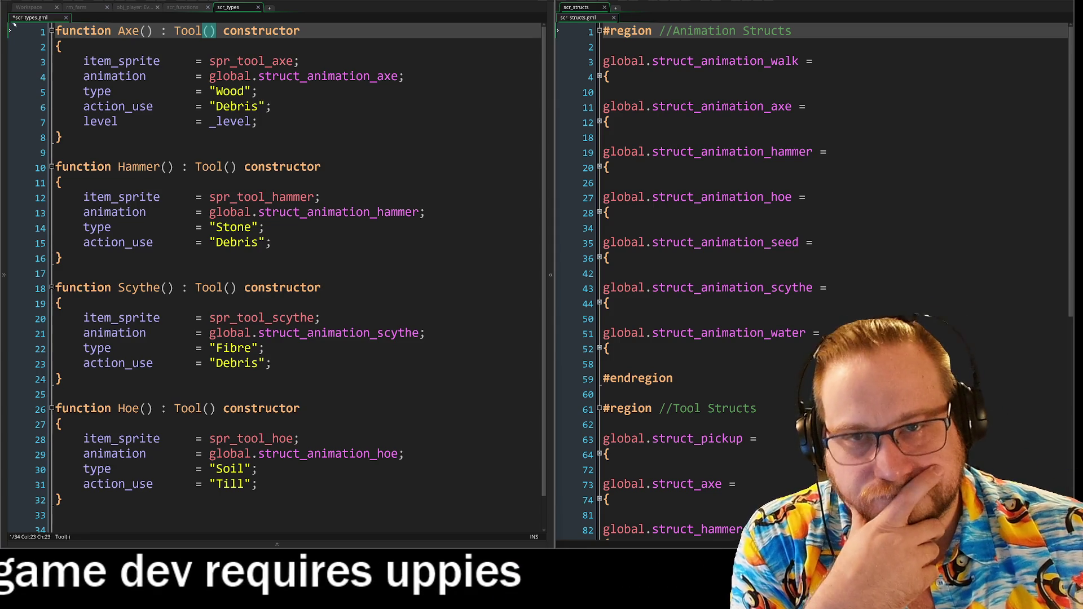
Change Axe's signature to function Axe(_level) : Tool() constructor
key("ctrl+Left")
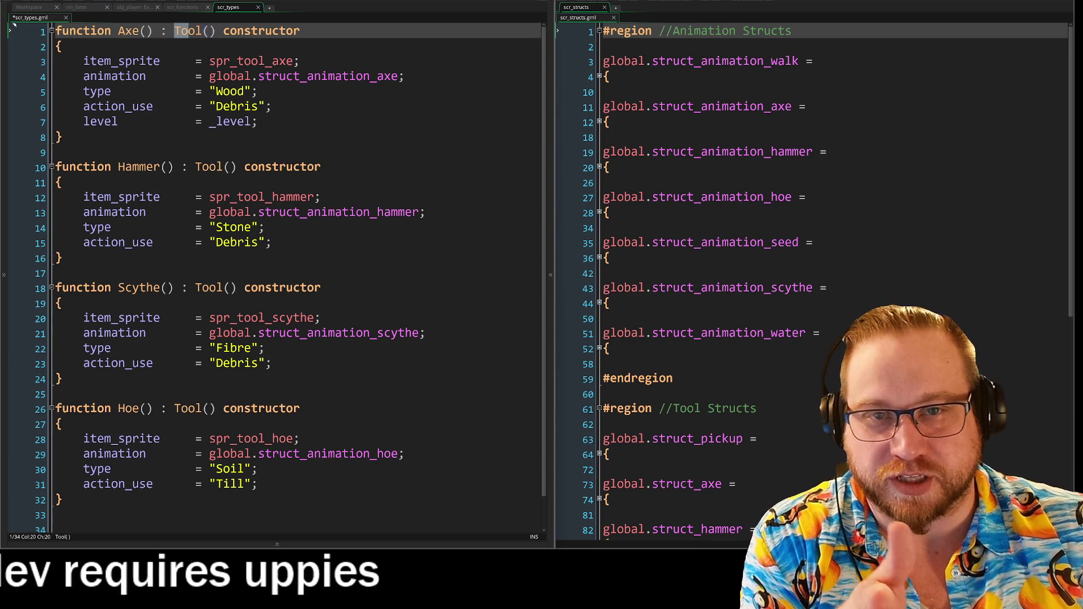
key("shift+End")
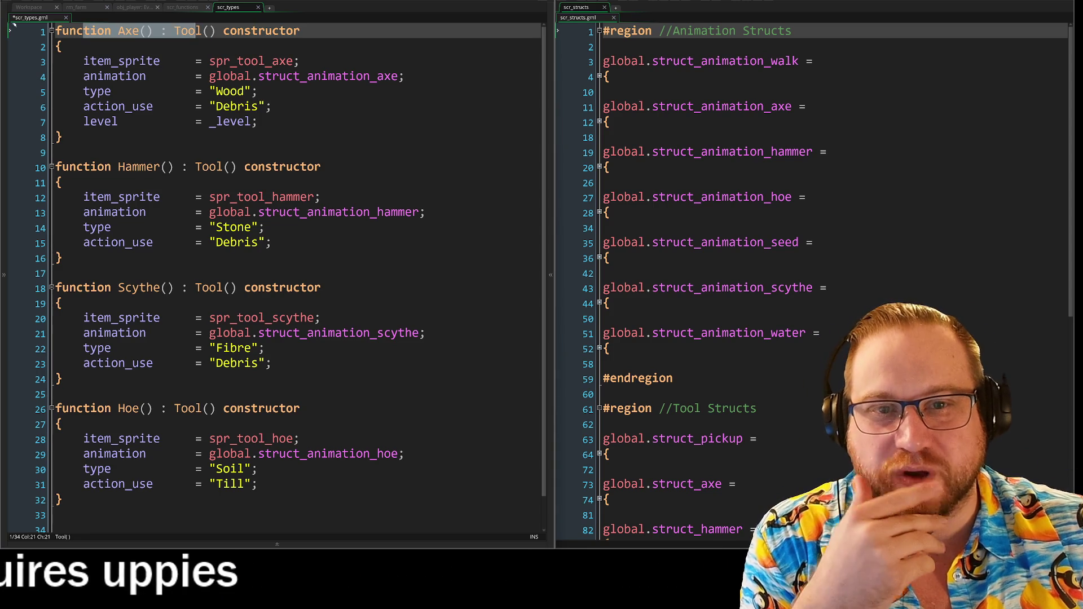
key("Down")
key("Down")
key("Down")
key("End")
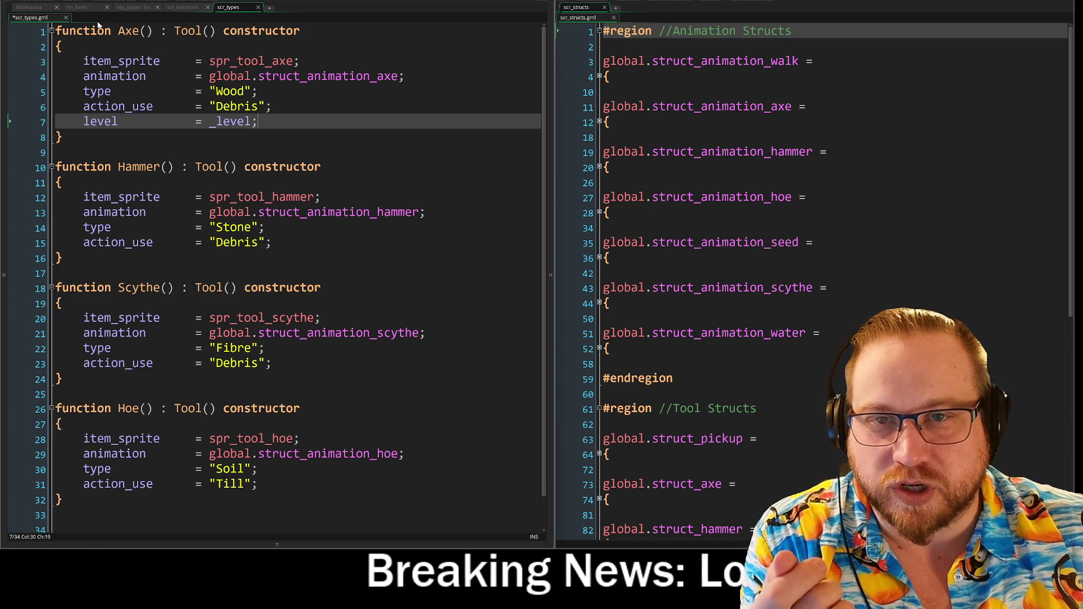
left_click(145, 31)
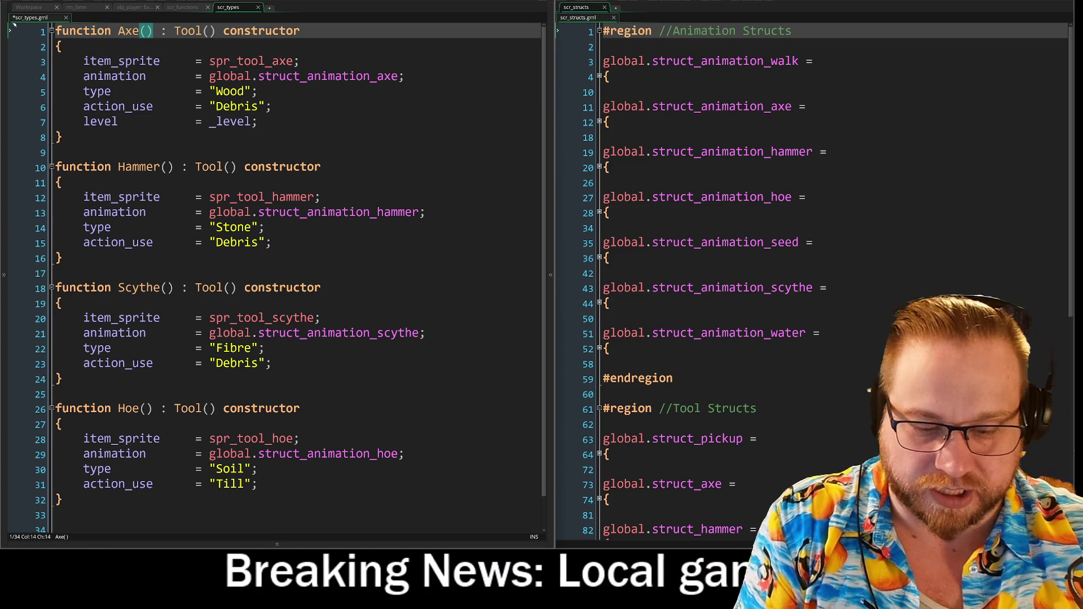
type("_l")
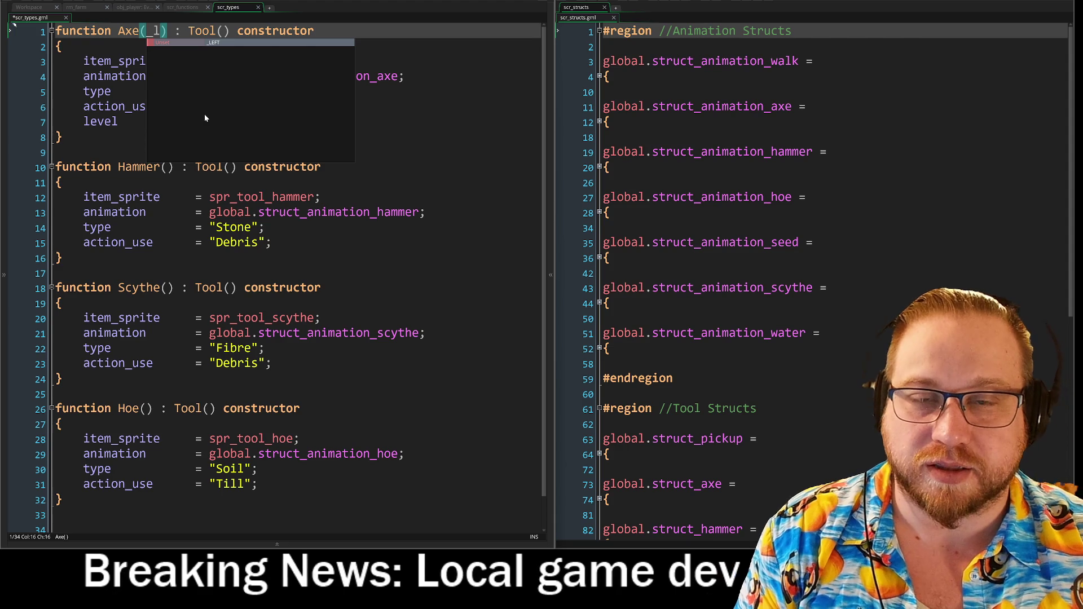
type("evel")
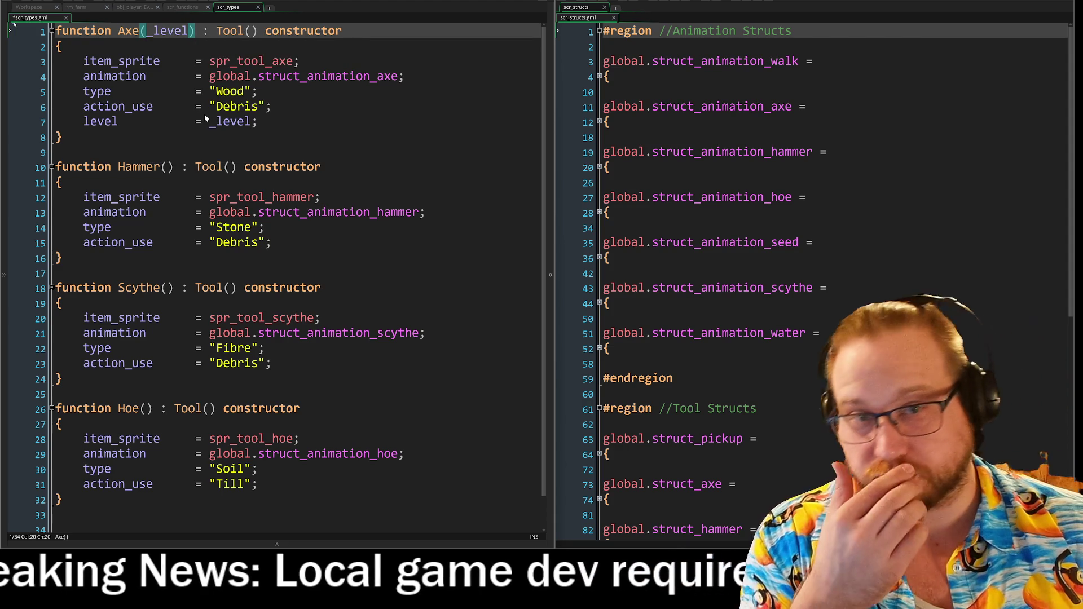
left_click(260, 121)
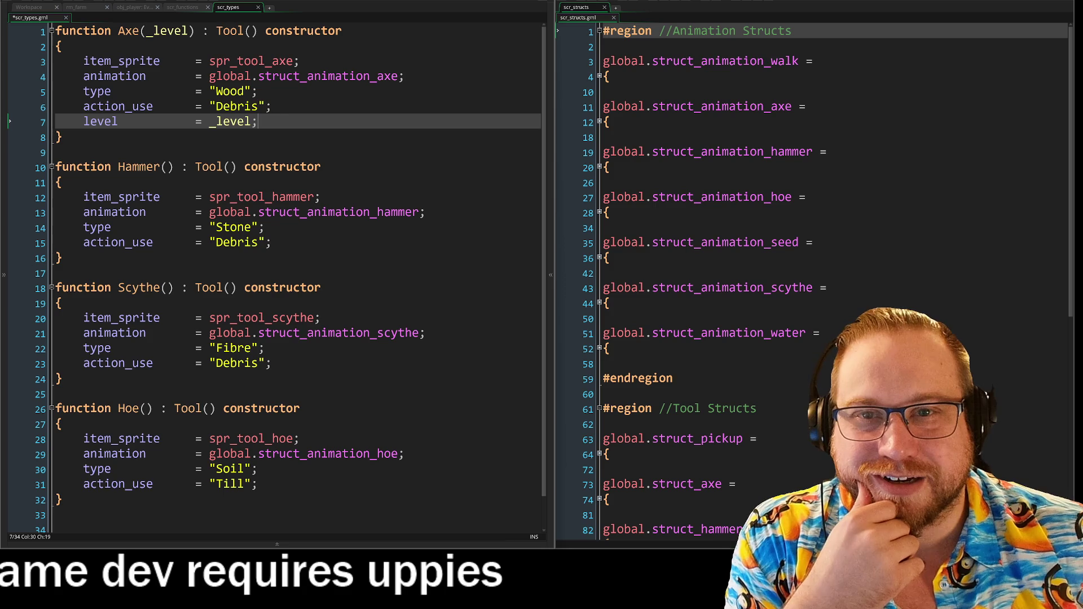
left_click(244, 30)
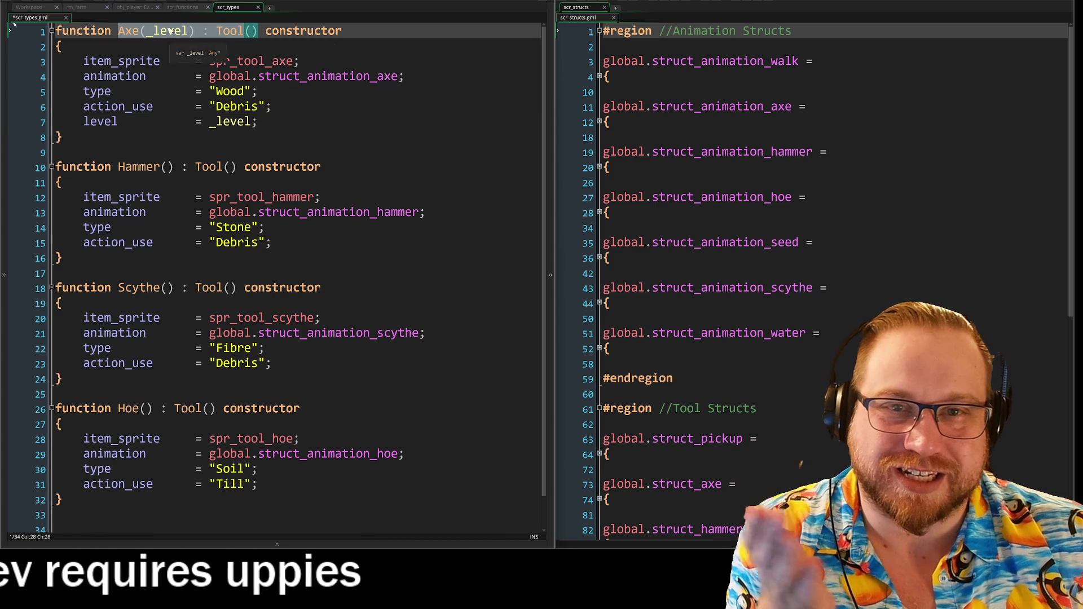
left_click(194, 34)
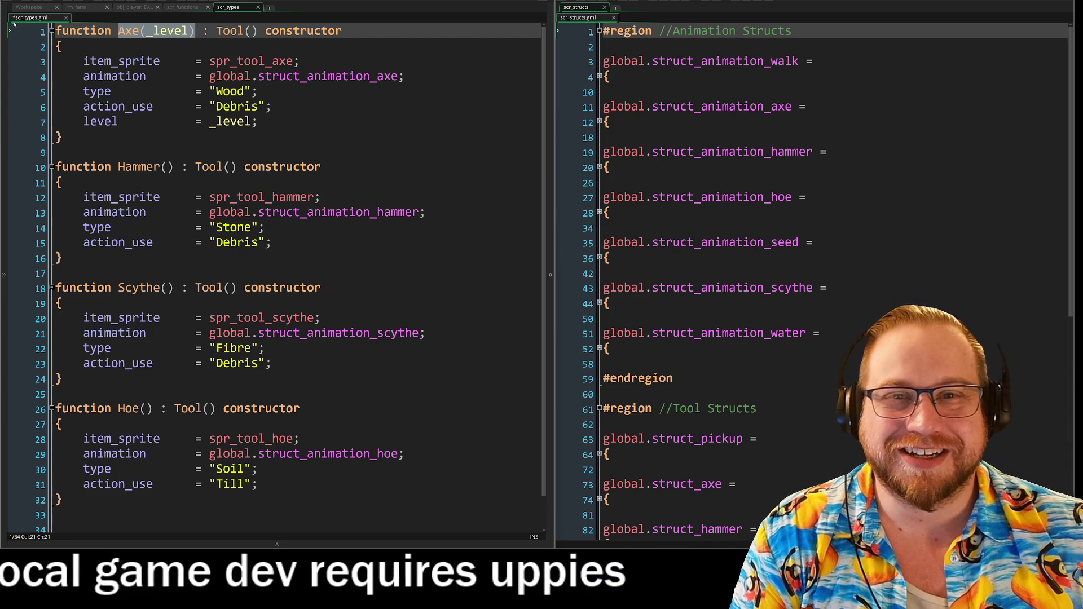
left_click(10, 136)
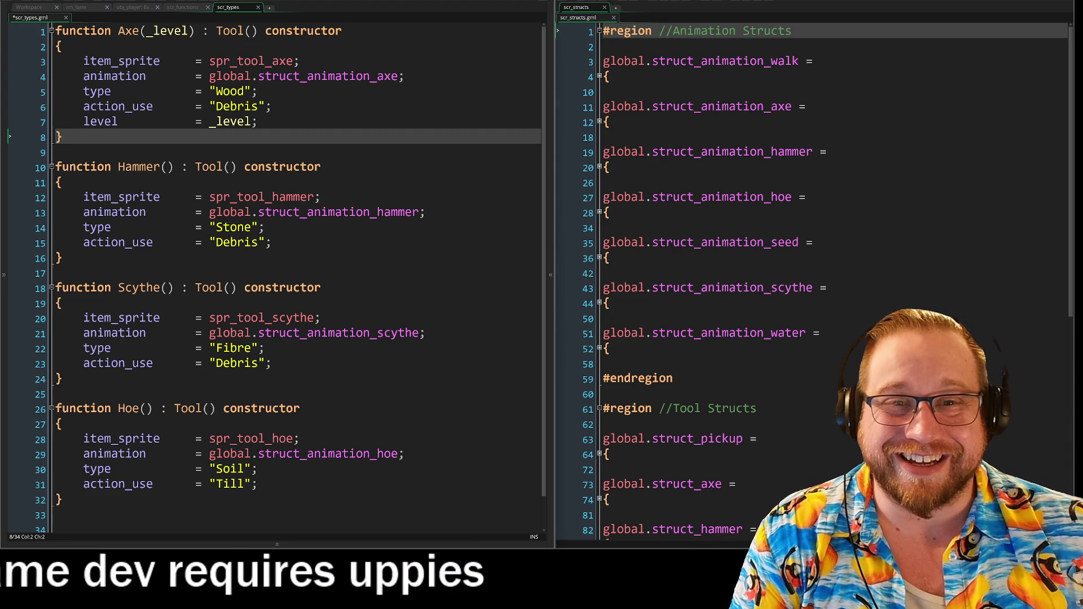
left_click(12, 119)
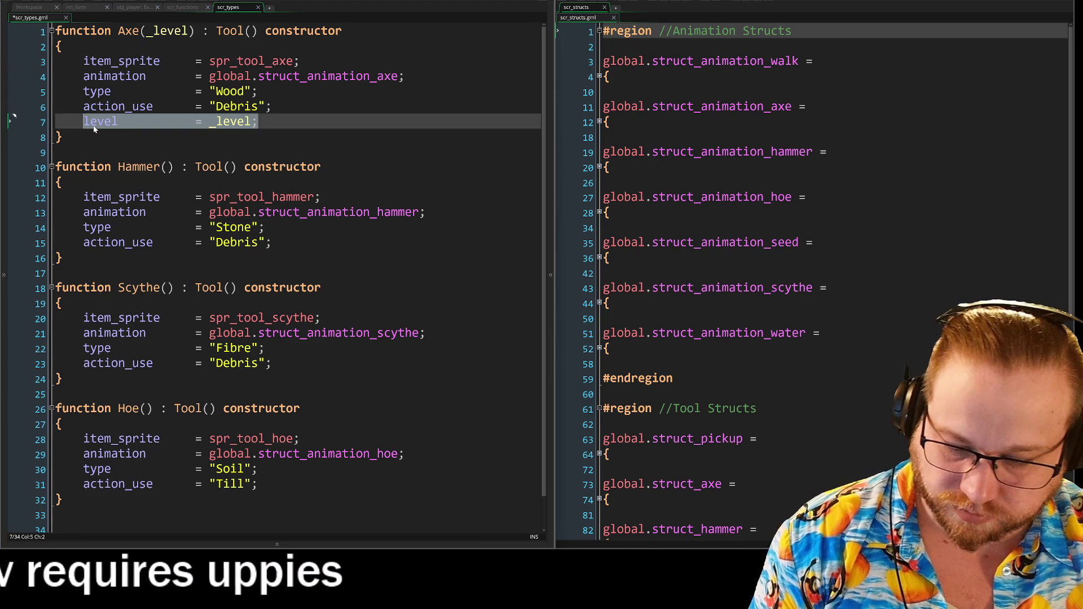
Paste level = _level; after action_use in the Hammer, Scythe and Hoe constructors
key("ctrl+c")
left_click(10, 243)
key("Return")
key("ctrl+v")
left_click(272, 378)
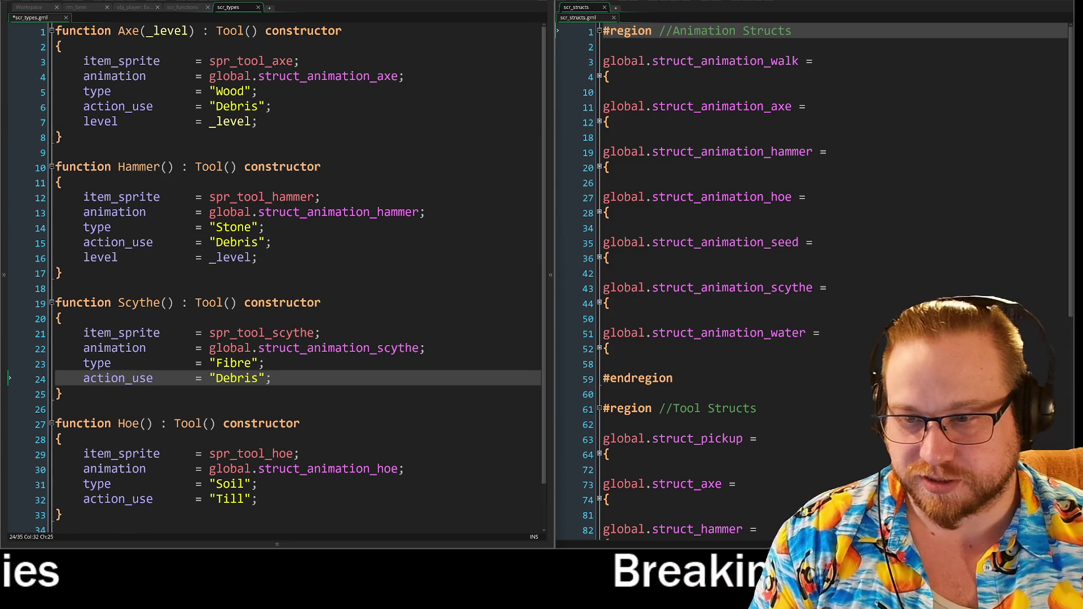
key("Return")
key("ctrl+v")
scroll(276, 271, "down", 2)
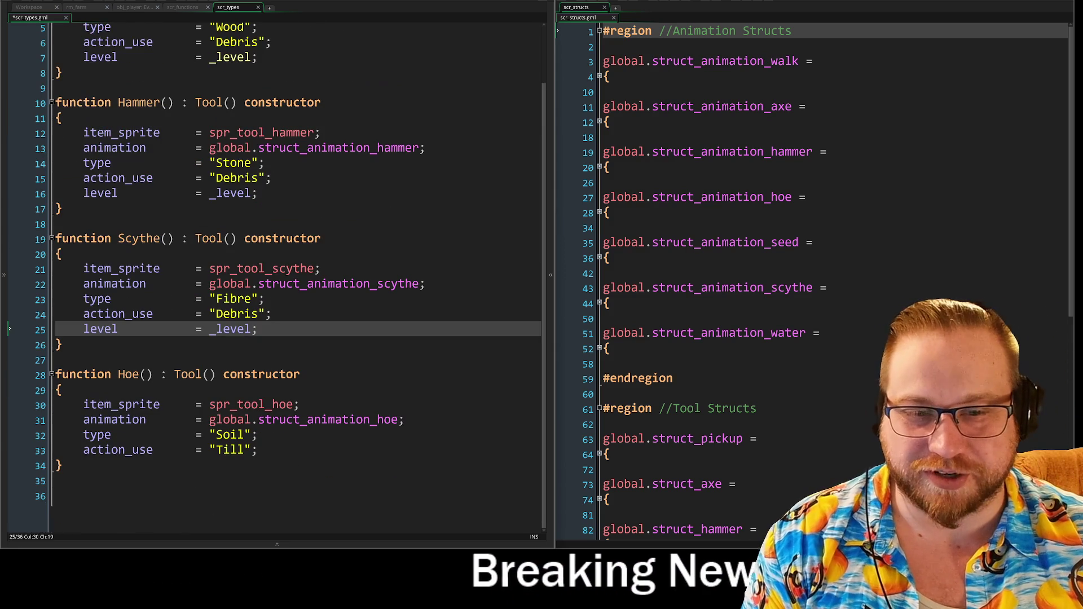
left_click(258, 449)
key("Return")
key("ctrl+v")
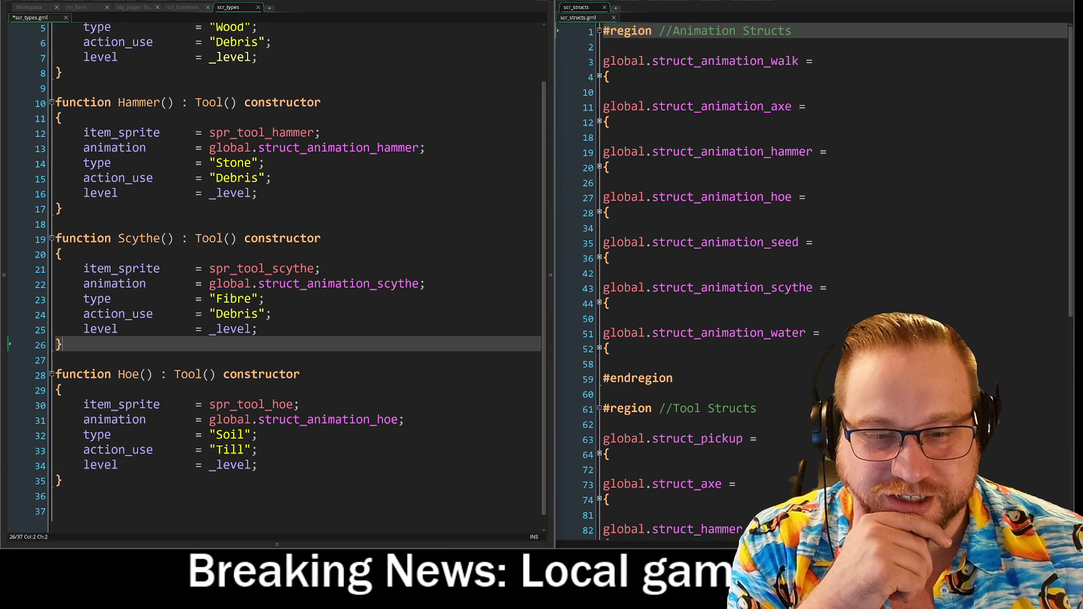
left_click(258, 329)
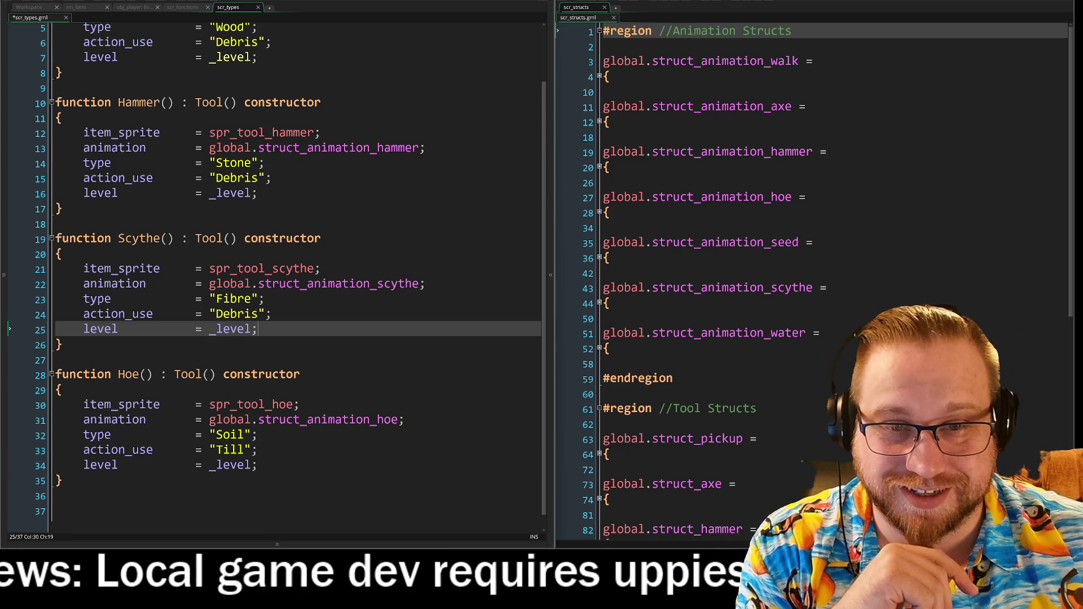
scroll(276, 271, "up", 2)
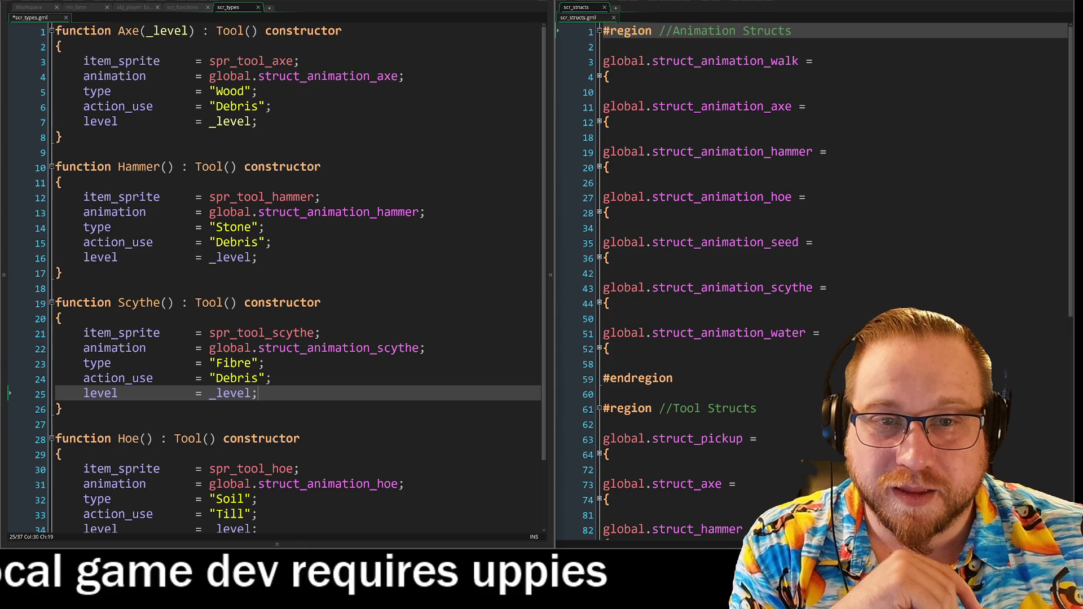
left_click(250, 122)
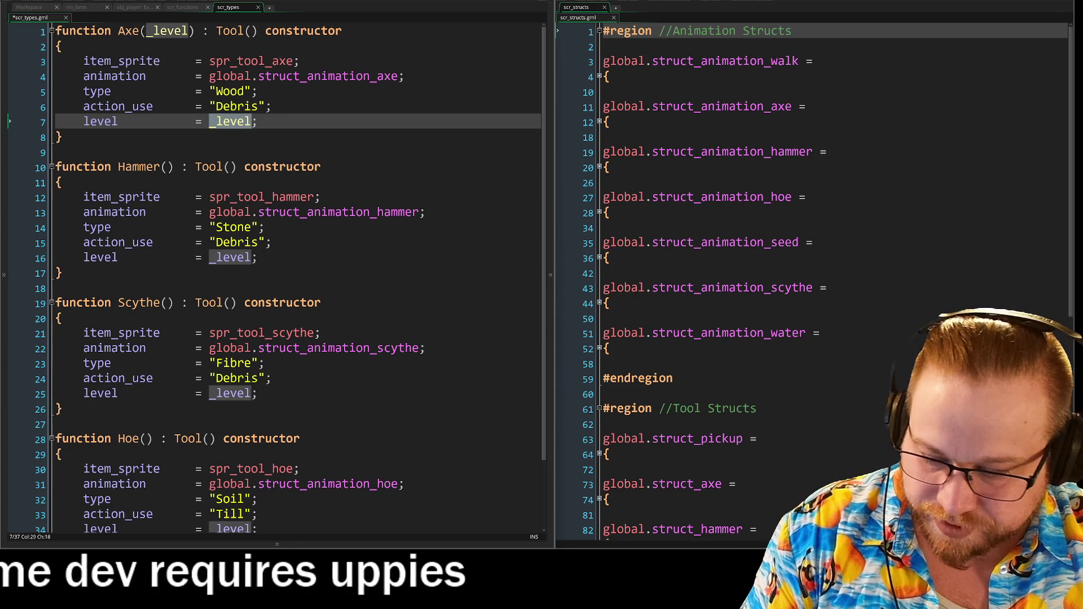
Add a _level parameter to the Hammer, Scythe and Hoe signatures
left_click(167, 167)
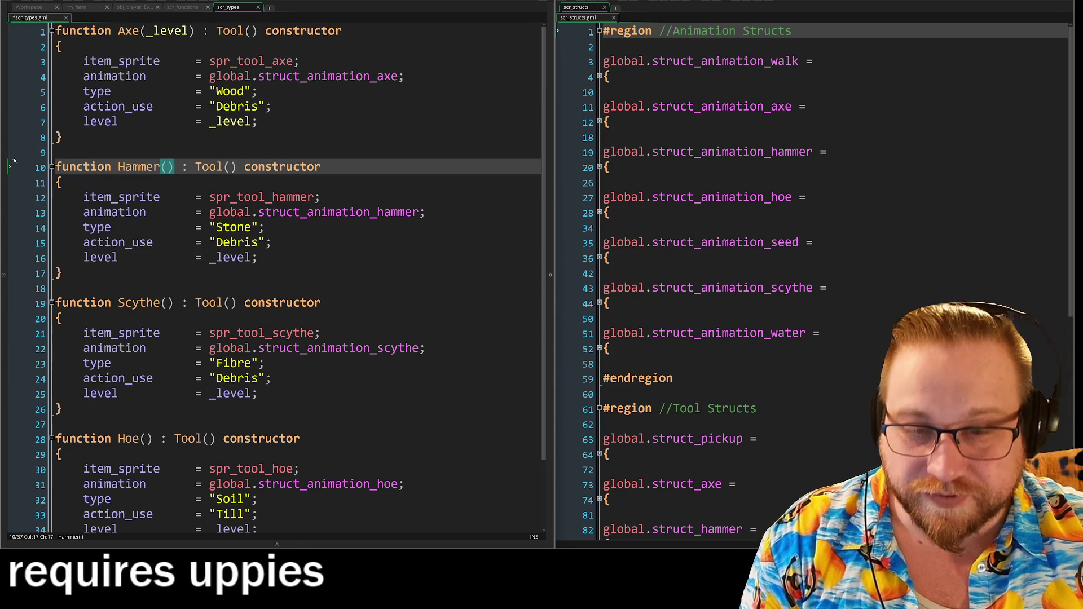
type("_level")
left_click(167, 303)
type("_level")
left_click(139, 439)
type("_level")
key("ctrl+z")
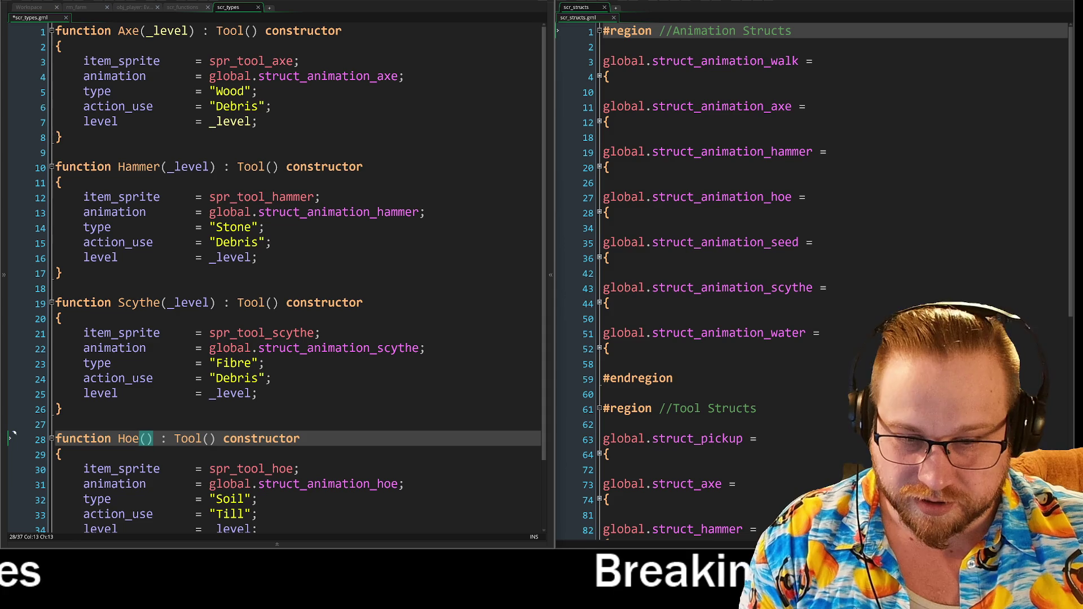
type("_level")
left_click(258, 393)
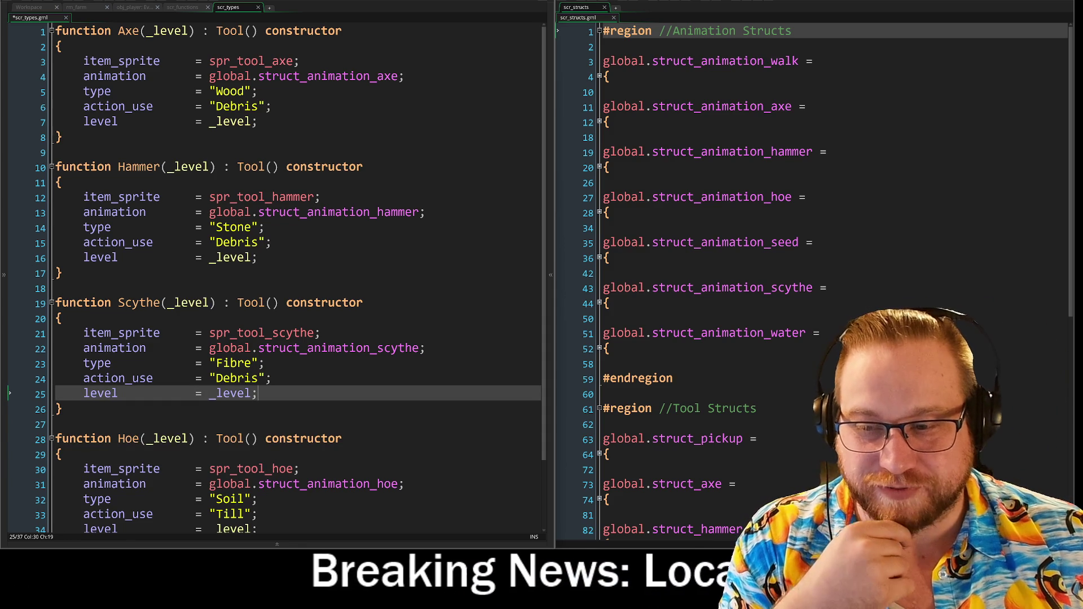
scroll(395, 429, "down", 2)
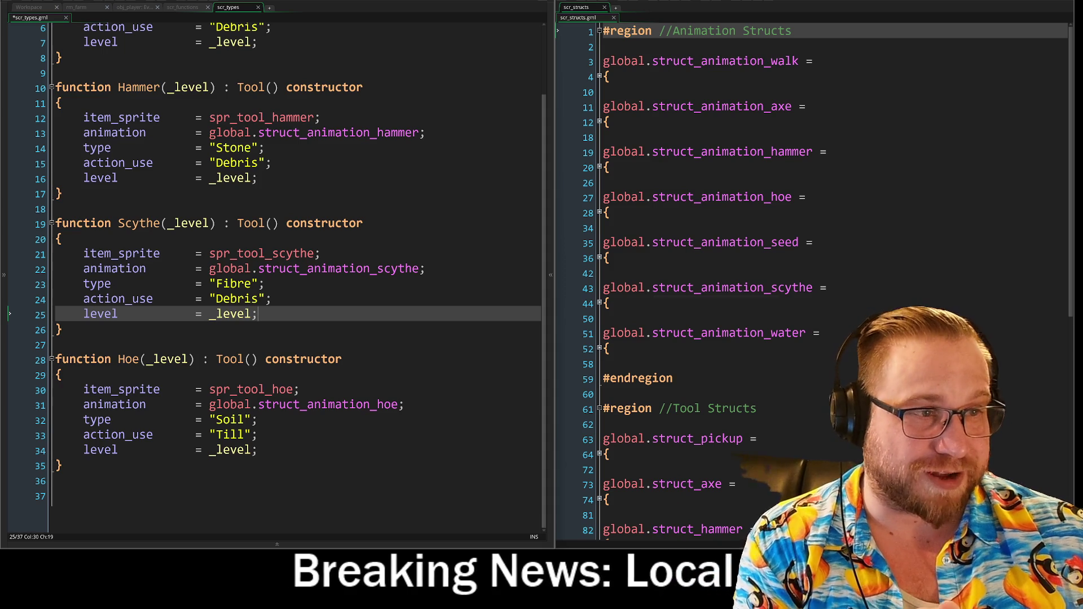
scroll(277, 268, "up", 2)
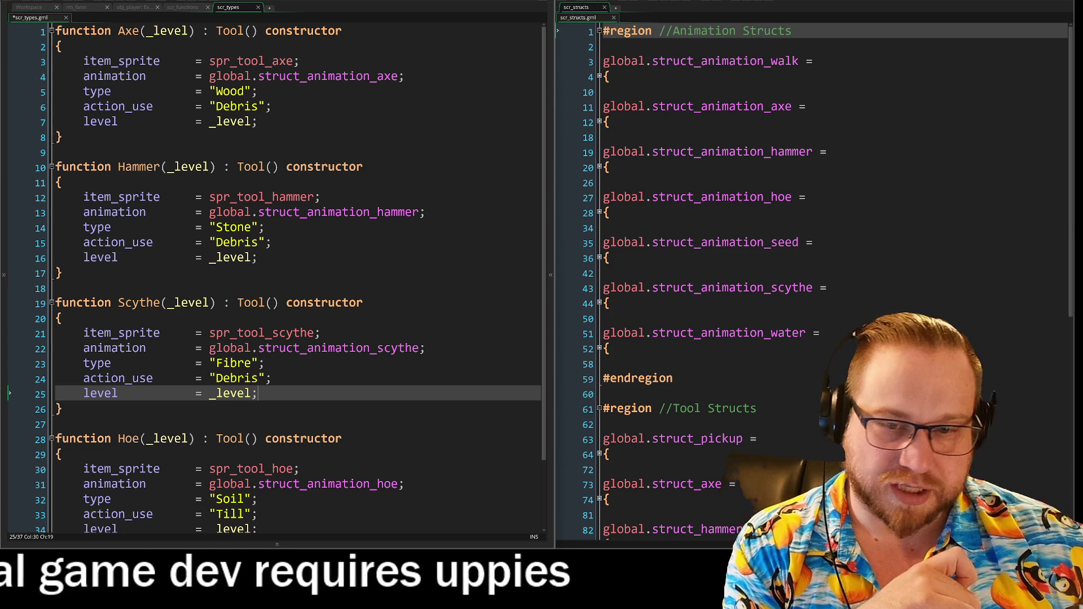
scroll(326, 332, "down", 2)
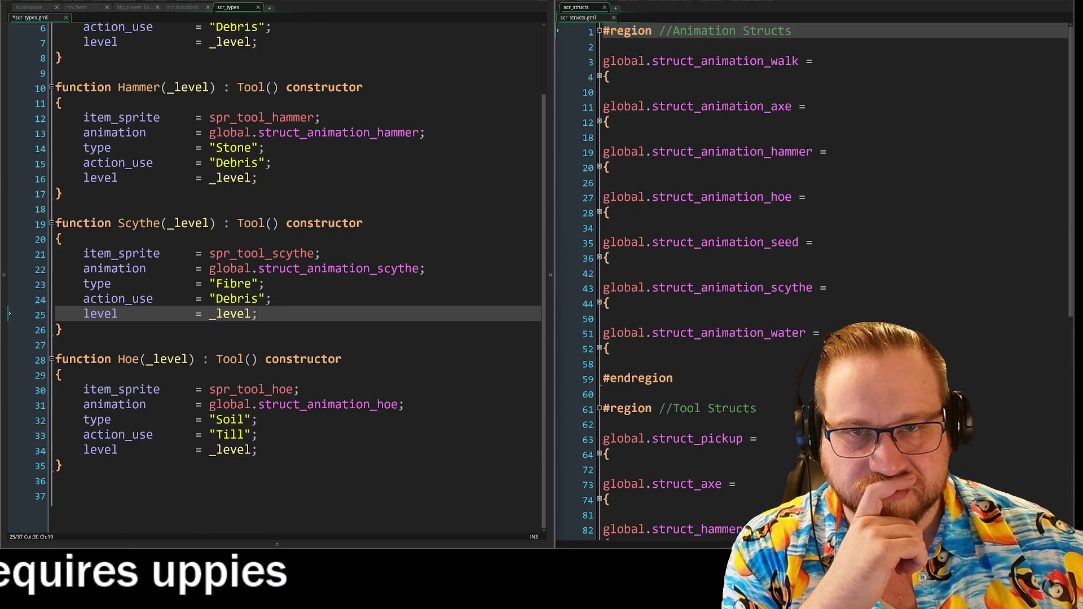
scroll(271, 271, "up", 2)
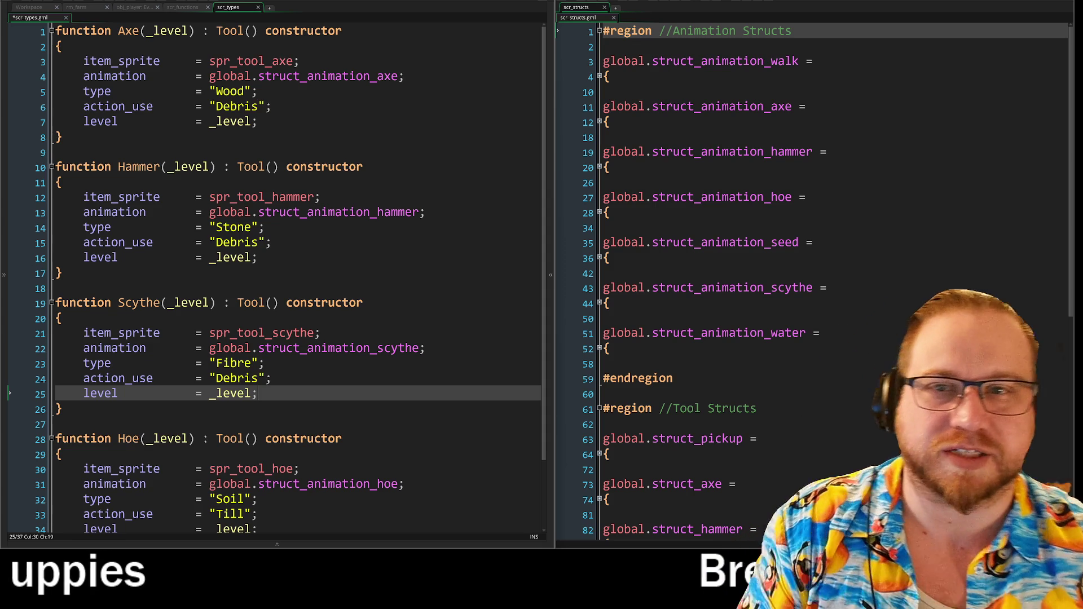
mouse_move(337, 213)
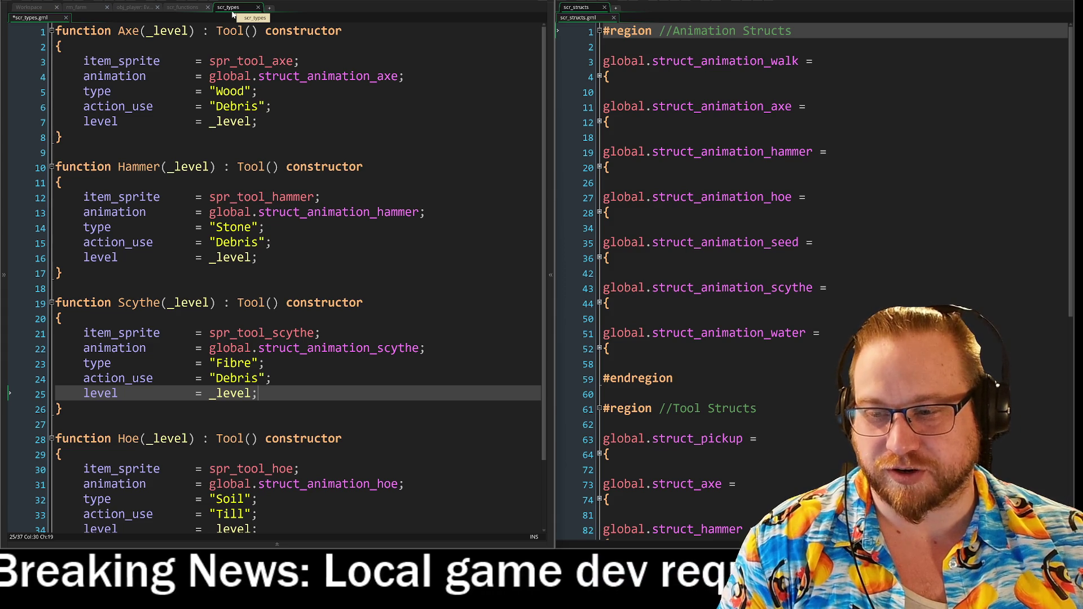
scroll(276, 263, "down", 3)
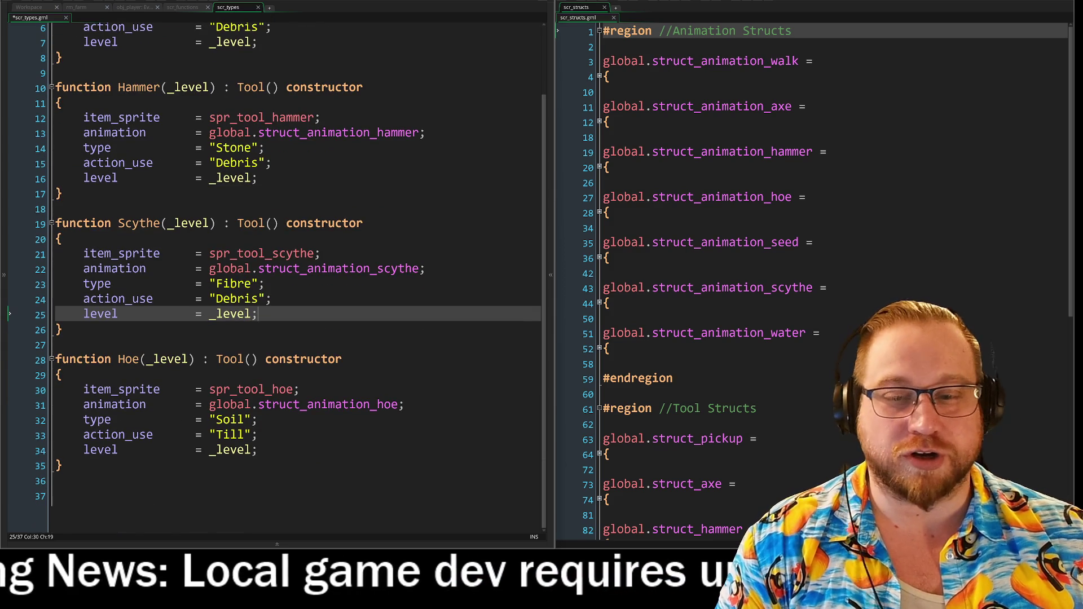
mouse_move(63, 466)
left_mouse_down()
mouse_move(17, 405)
mouse_move(19, 356)
left_mouse_up()
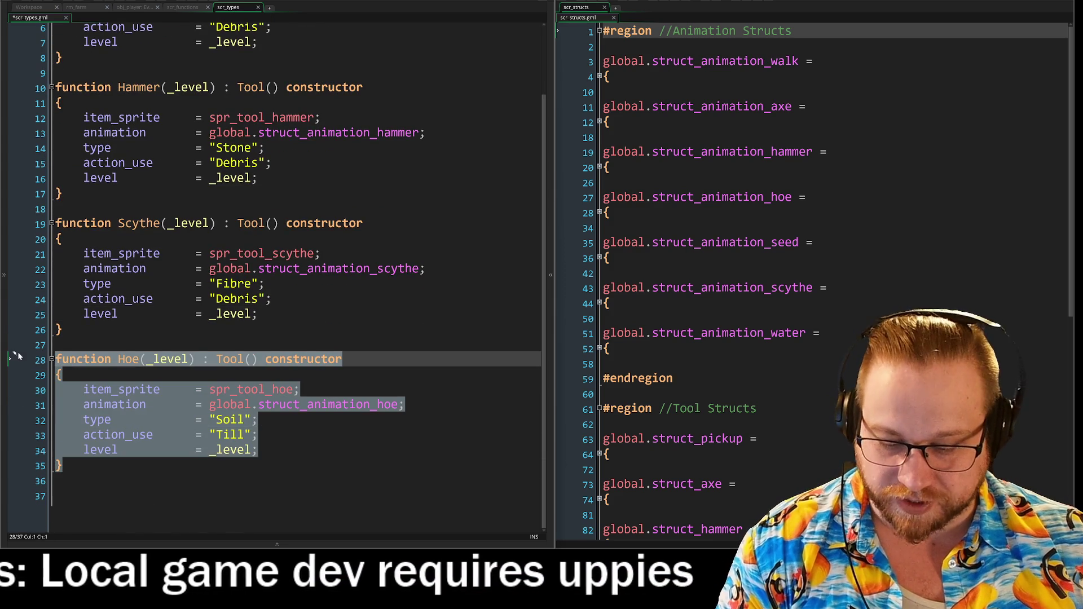
Paste a copy of the Hoe constructor below it and rename the copy Scythe
left_click(56, 495)
key("ctrl+v")
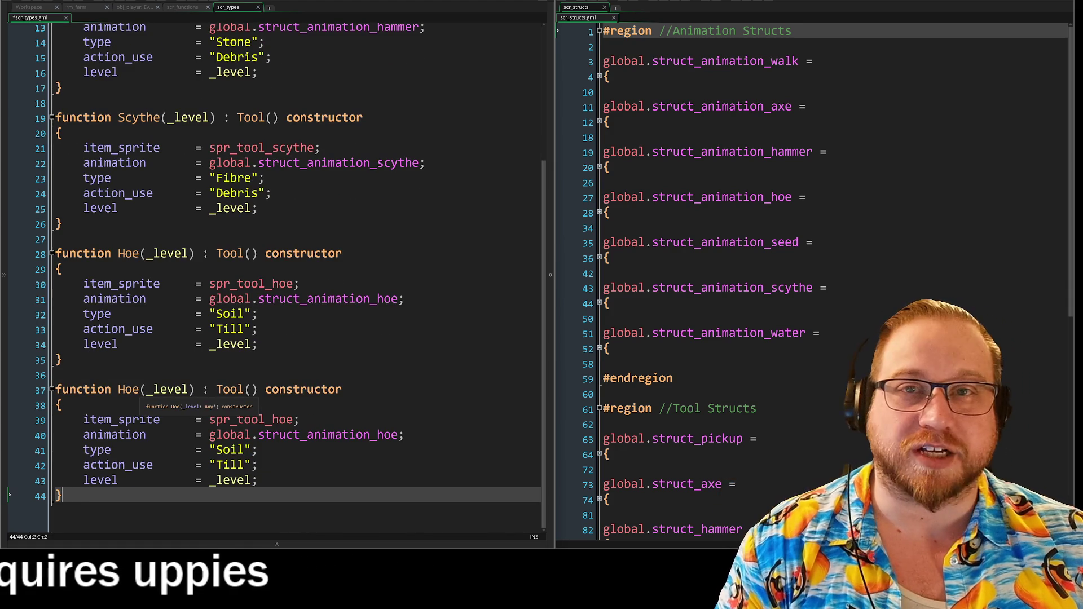
left_click(129, 389)
double_click(129, 389)
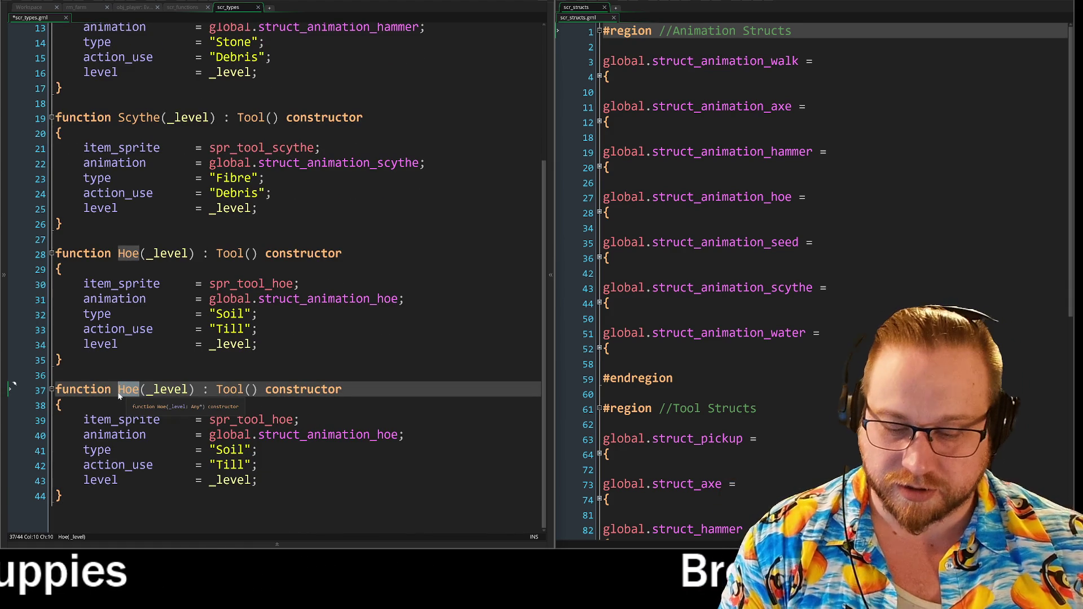
type("Scythe")
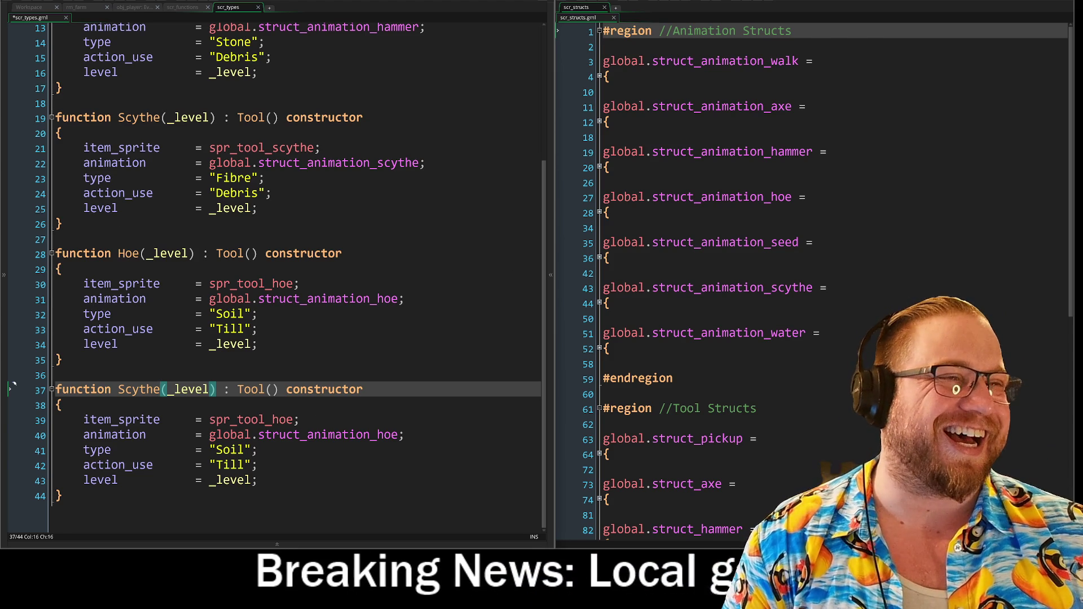
left_click_drag(807, 106, 764, 106)
scroll(486, 156, "up", 4)
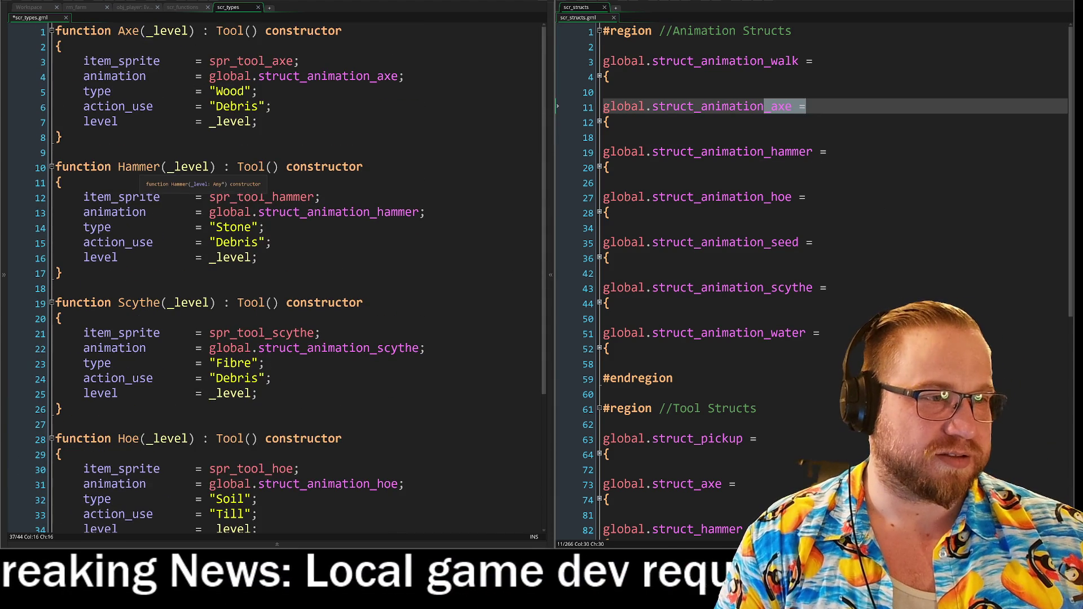
scroll(14, 469, "down", 3)
Move the Hoe constructor from below Scythe to the blank line after Hammer
left_click_drag(14, 469, 14, 398)
left_click_drag(14, 446, 38, 339)
key("ctrl+c")
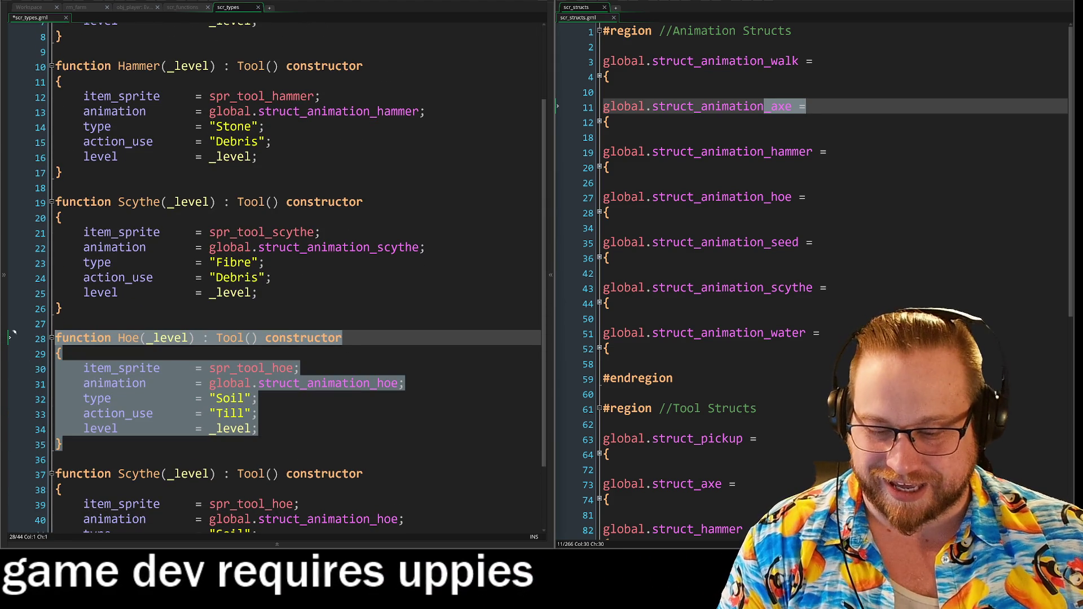
key("Delete")
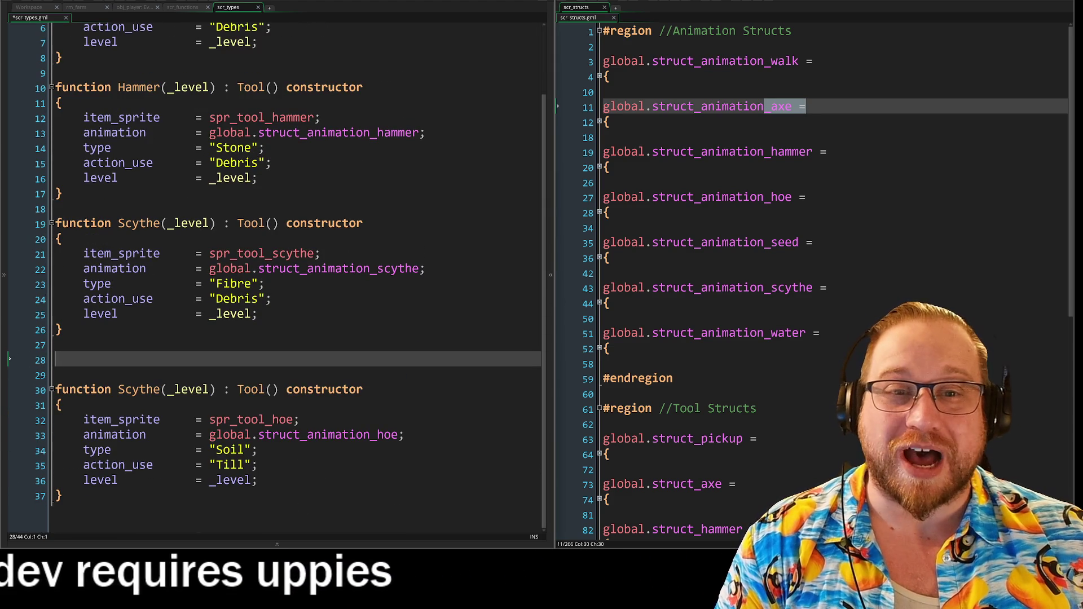
left_click(55, 209)
key("Return")
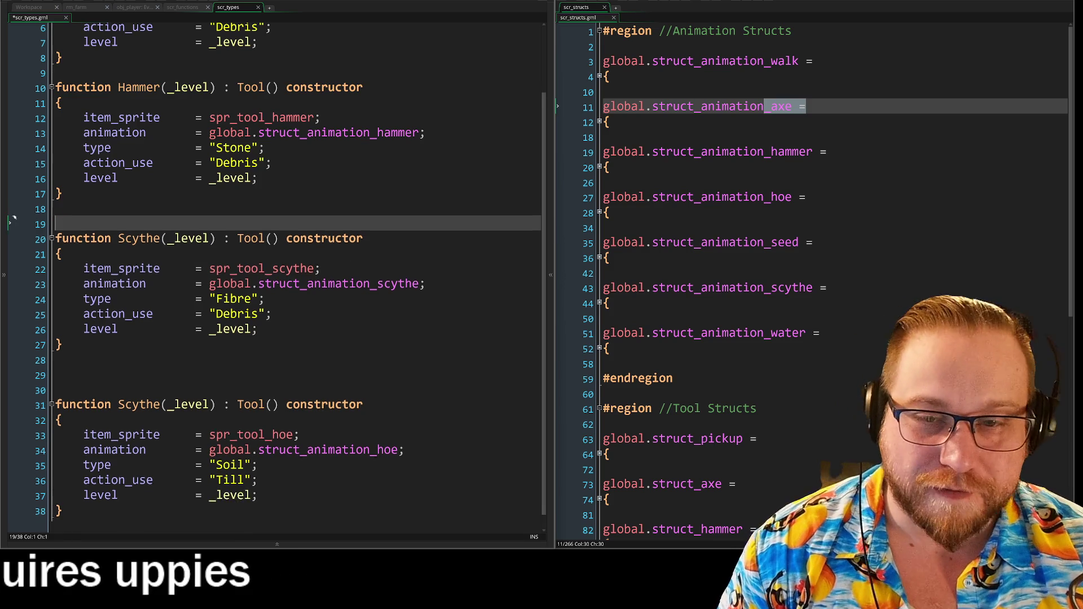
key("ctrl+v")
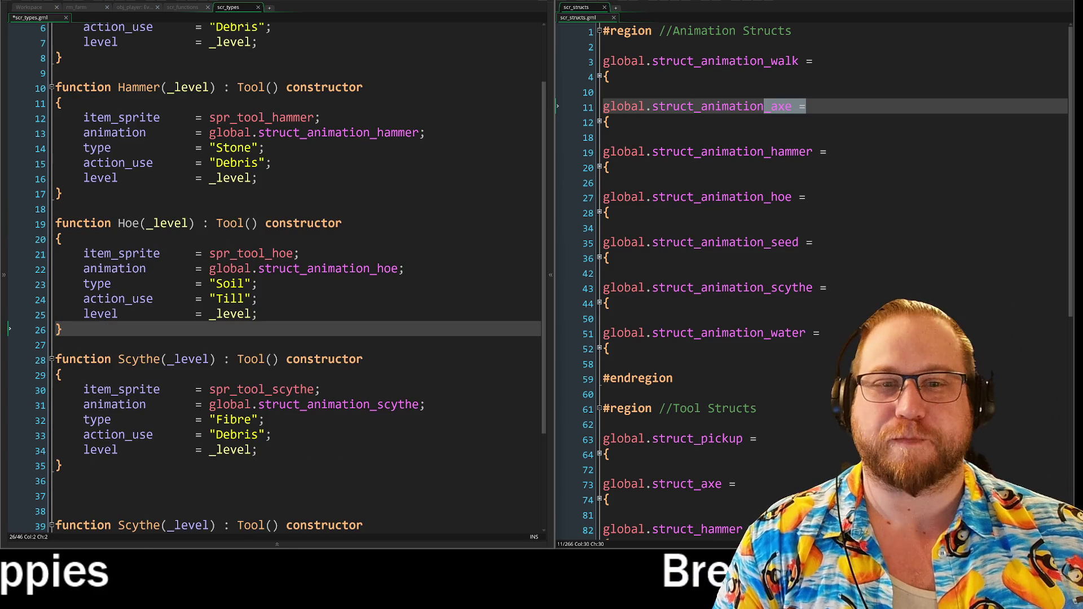
left_click(342, 224)
left_click(258, 299)
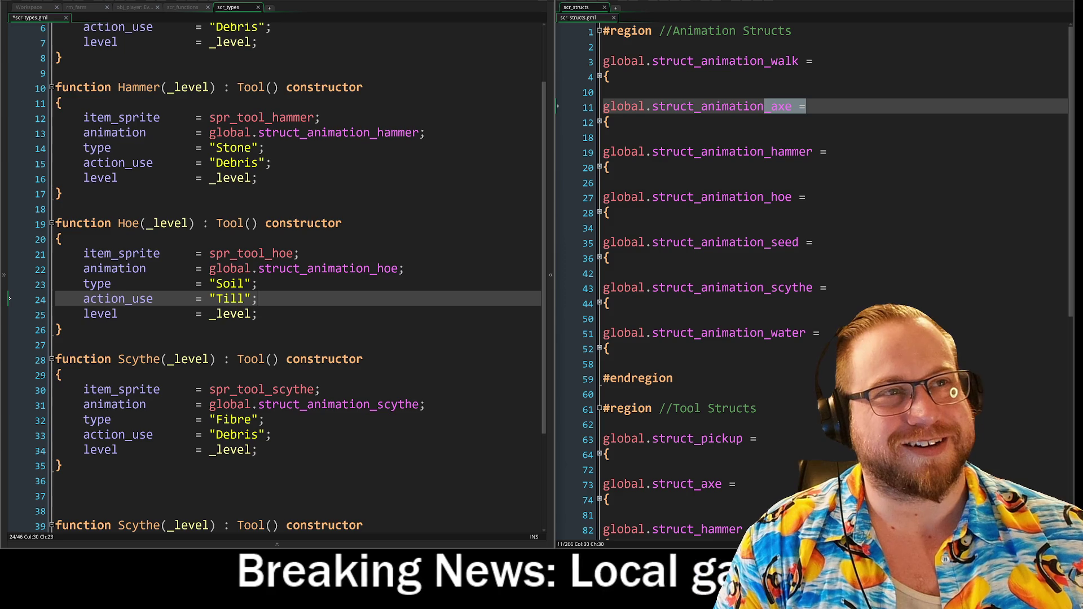
scroll(271, 277, "down", 1)
Browse scr_structs, toggling the seed animation struct and collapsing struct_hoe
key("Down")
key("Down")
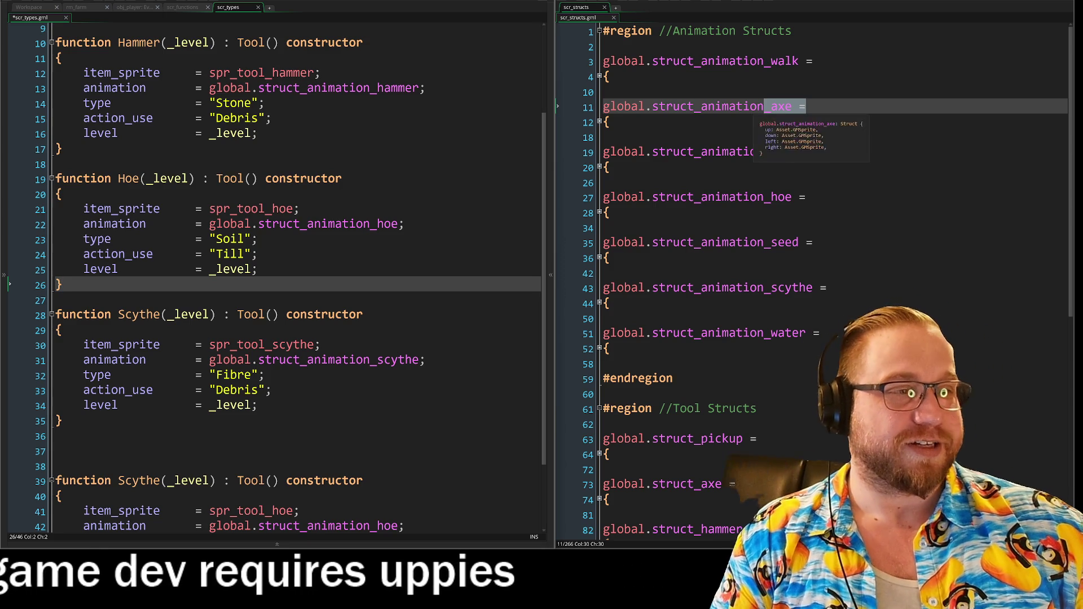
left_click(807, 198)
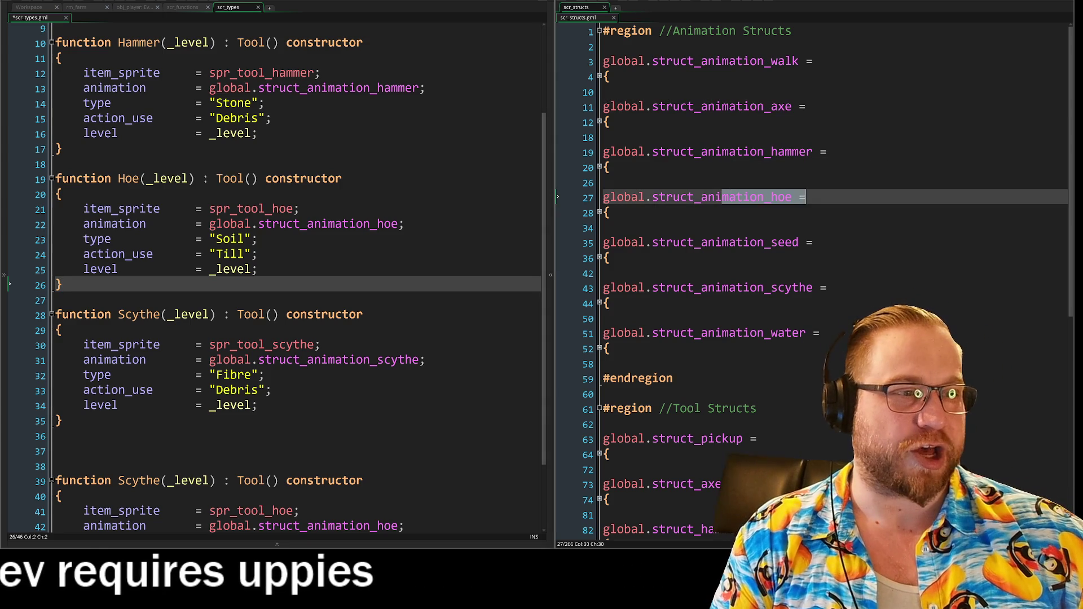
left_click(812, 249)
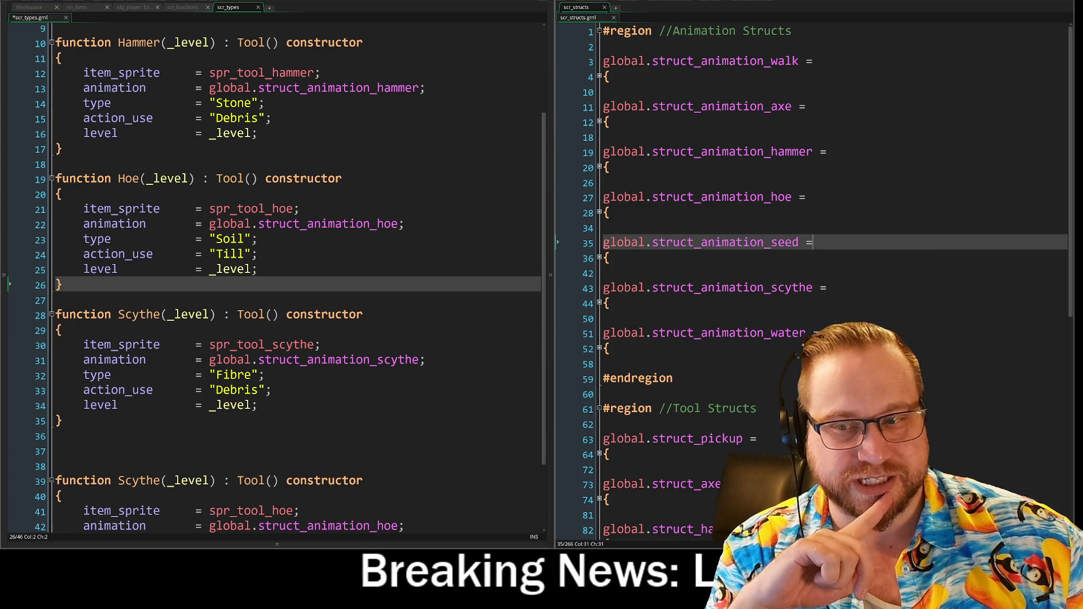
left_click(600, 258)
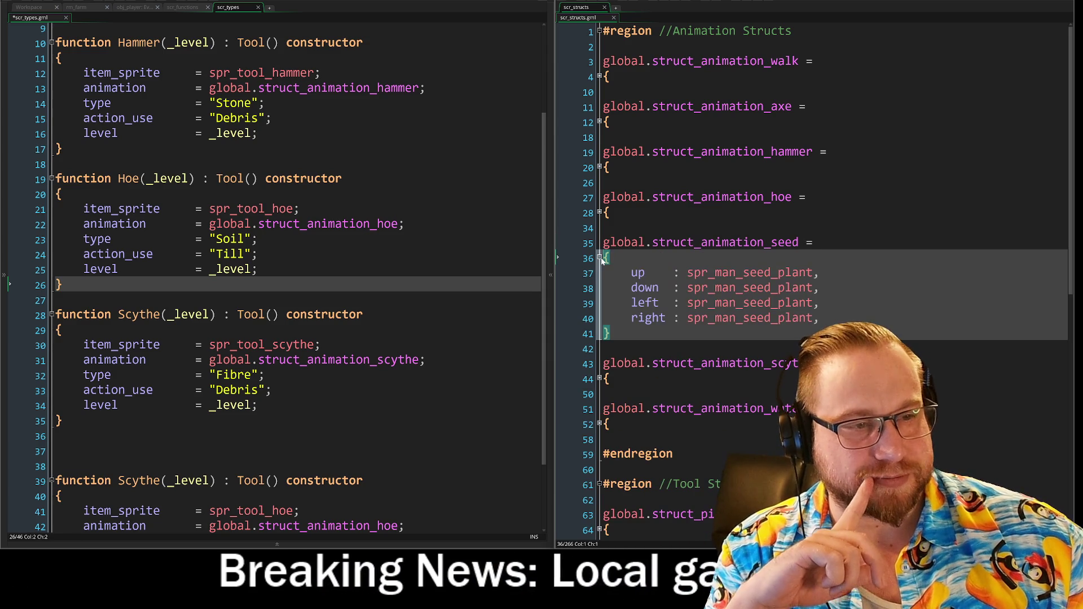
left_click(601, 258)
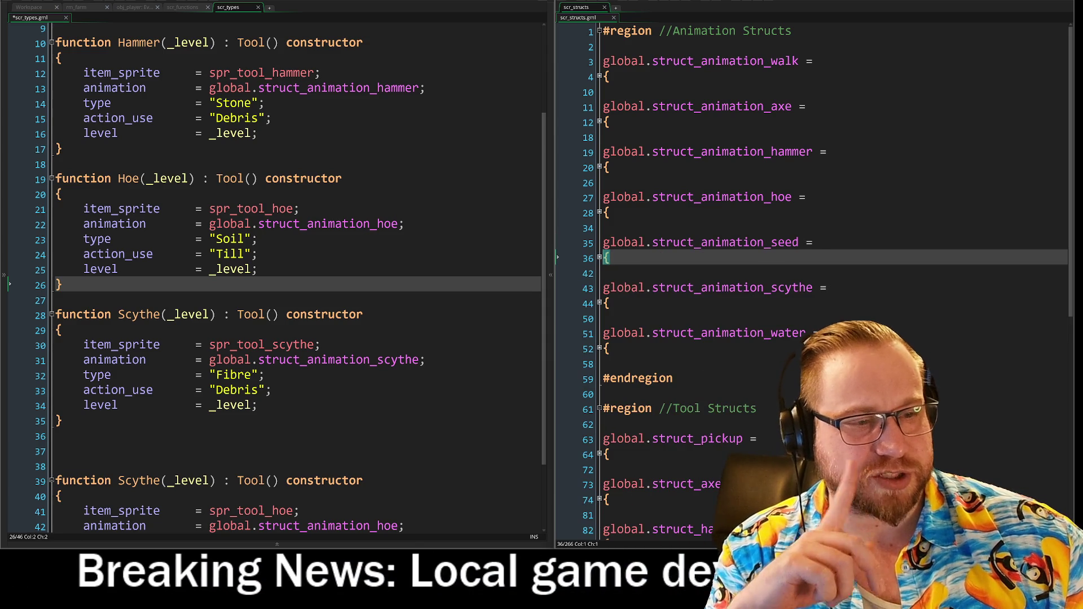
scroll(824, 268, "down", 7)
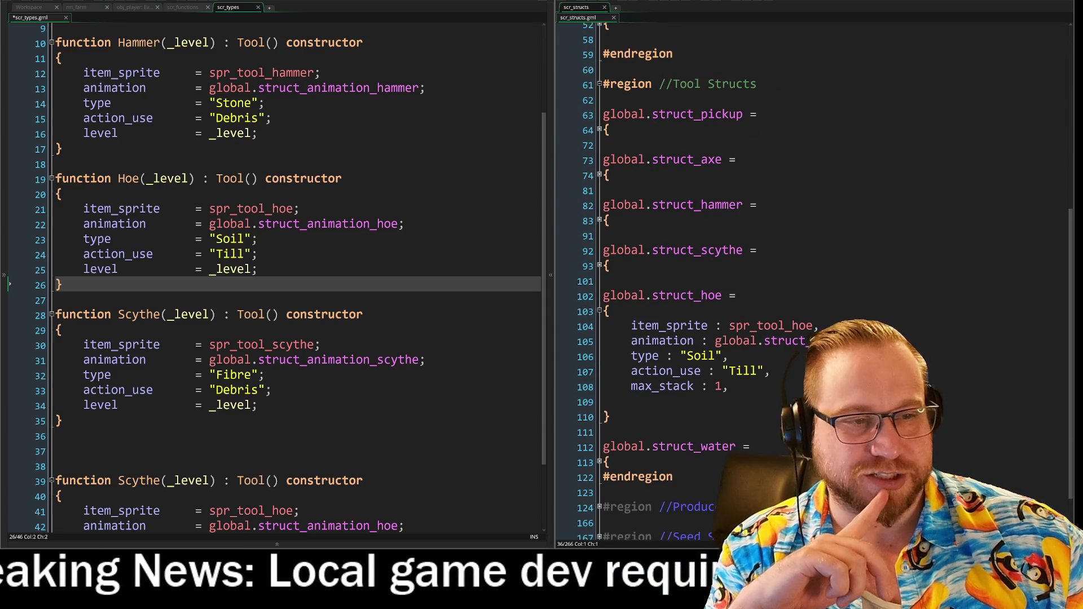
left_click(600, 311)
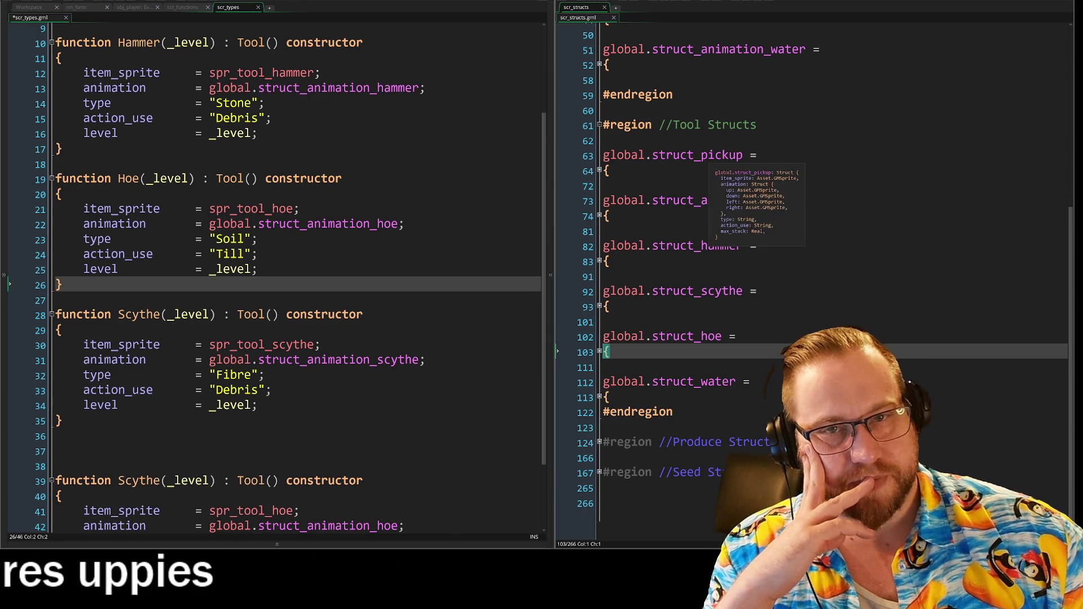
scroll(262, 225, "up", 3)
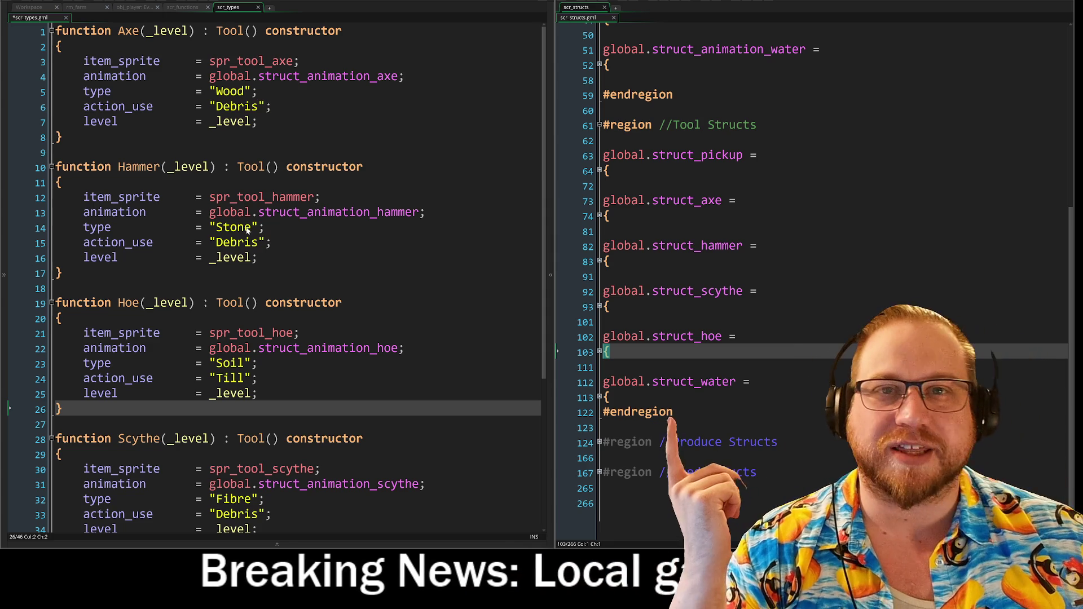
Expand struct_pickup and clear the indentation on its empty line
mouse_move(311, 220)
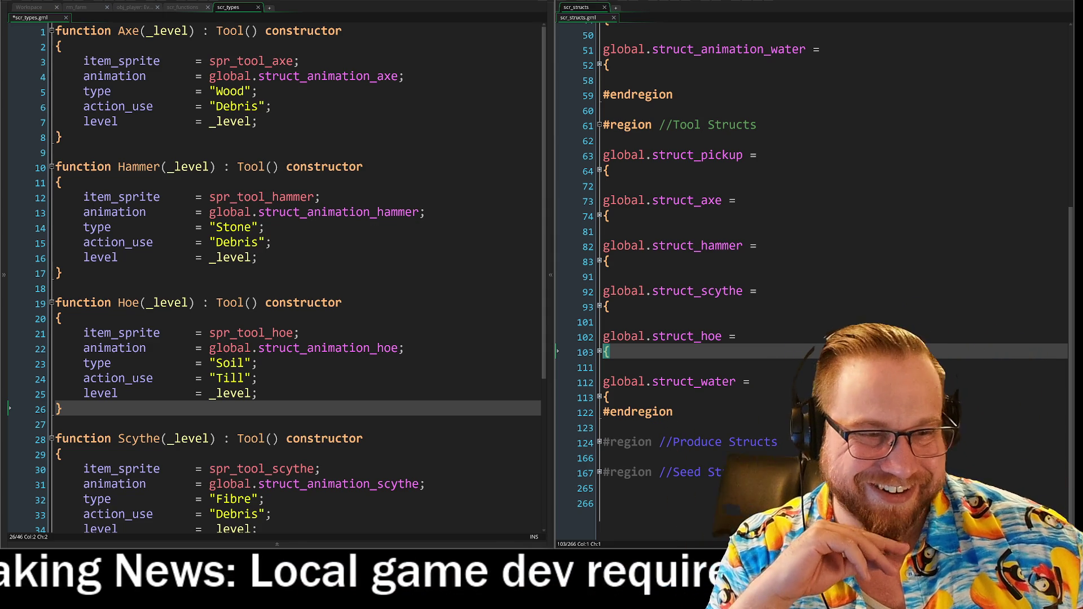
left_click(603, 367)
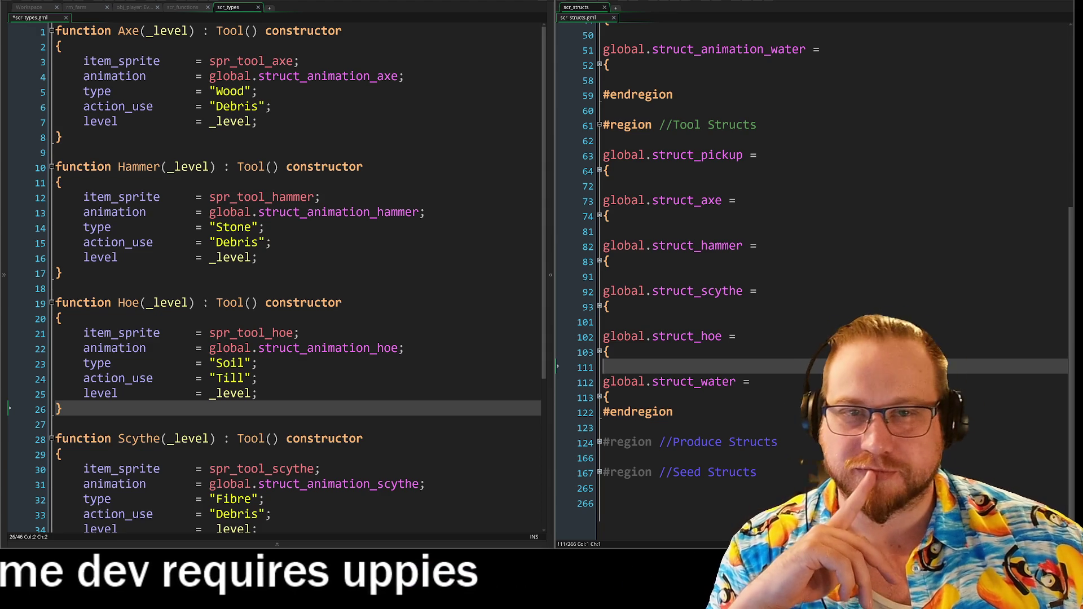
left_click(600, 171)
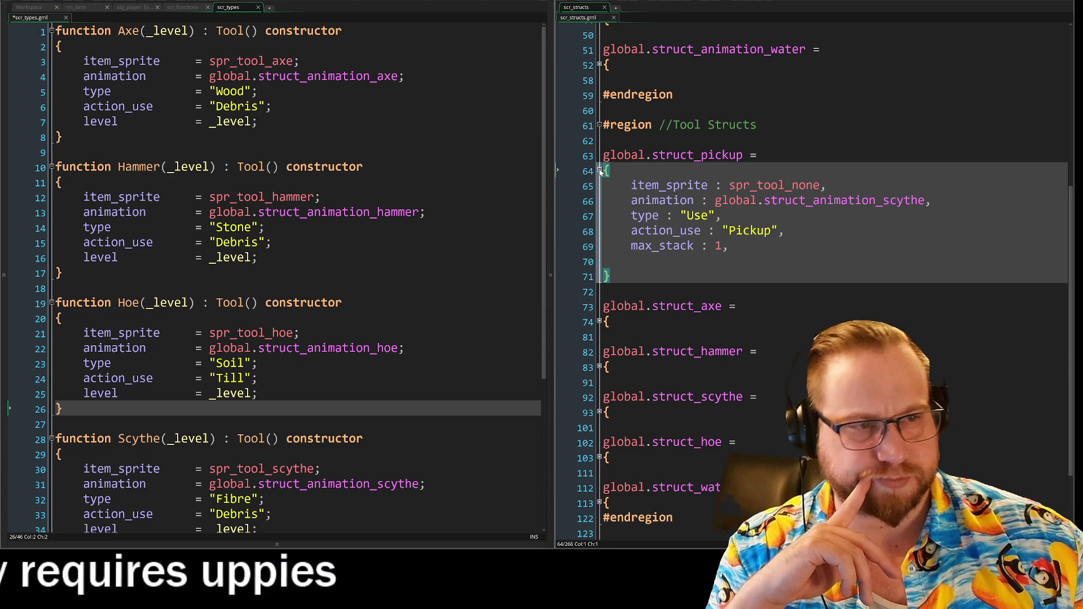
left_click(600, 171)
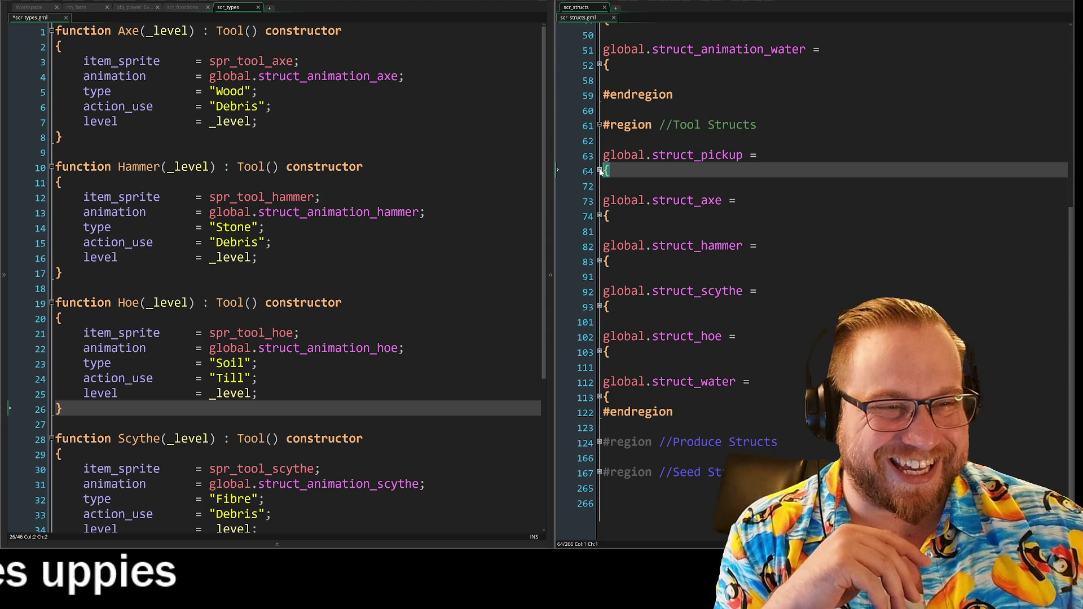
left_click(600, 171)
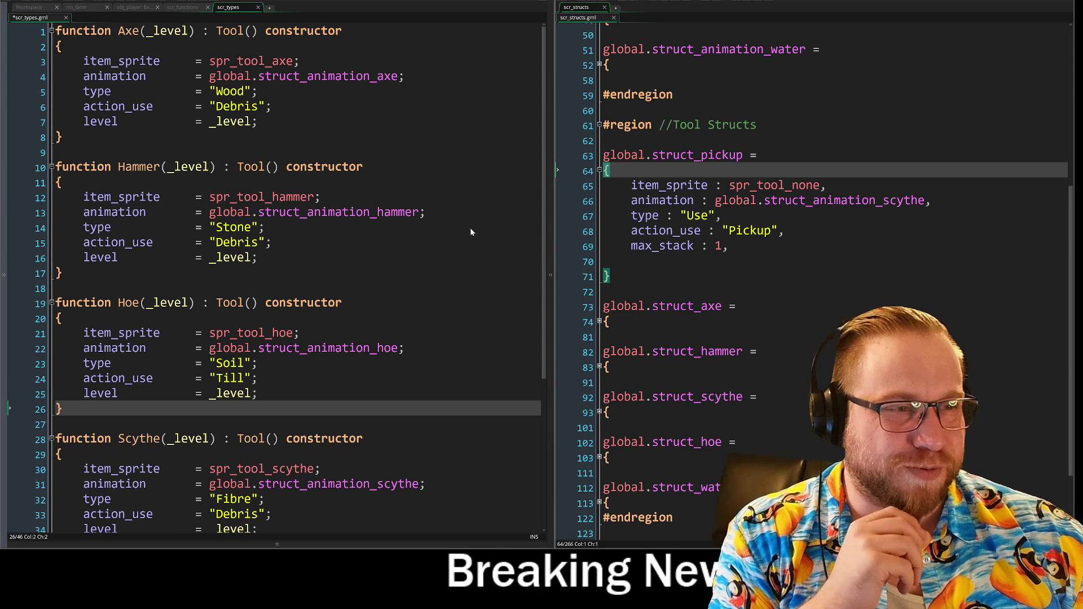
left_click(631, 261)
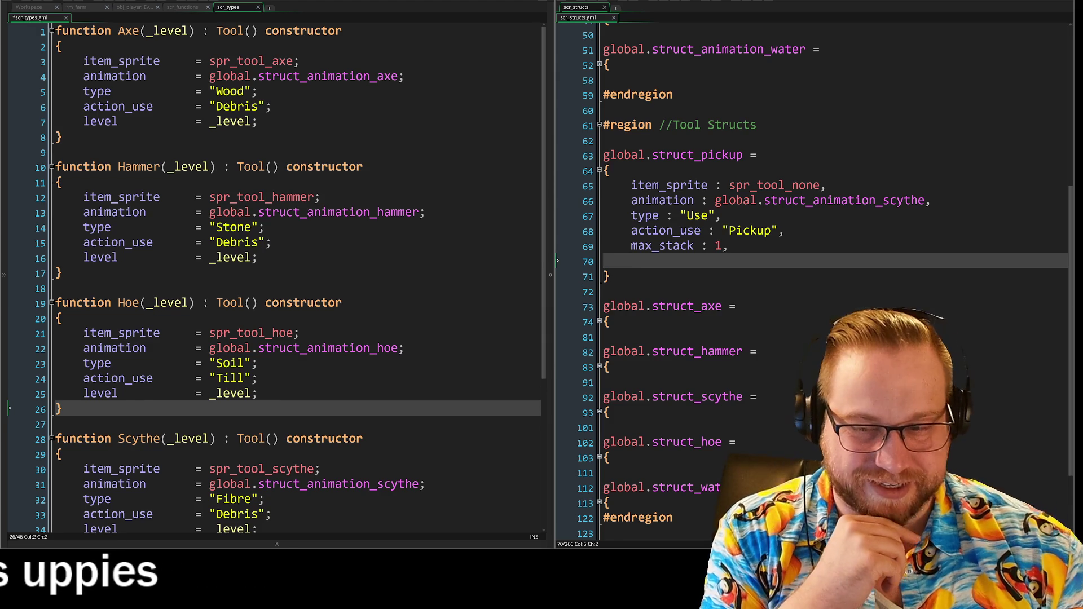
key("BackSpace")
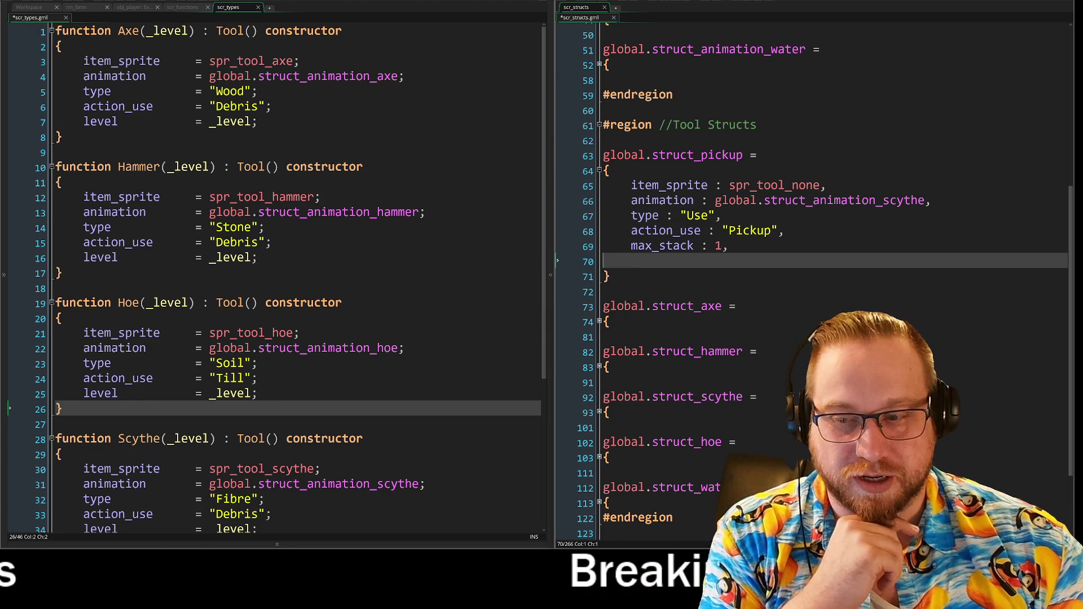
Delete the blank line before struct_pickup's closing brace in scr_structs
key("BackSpace")
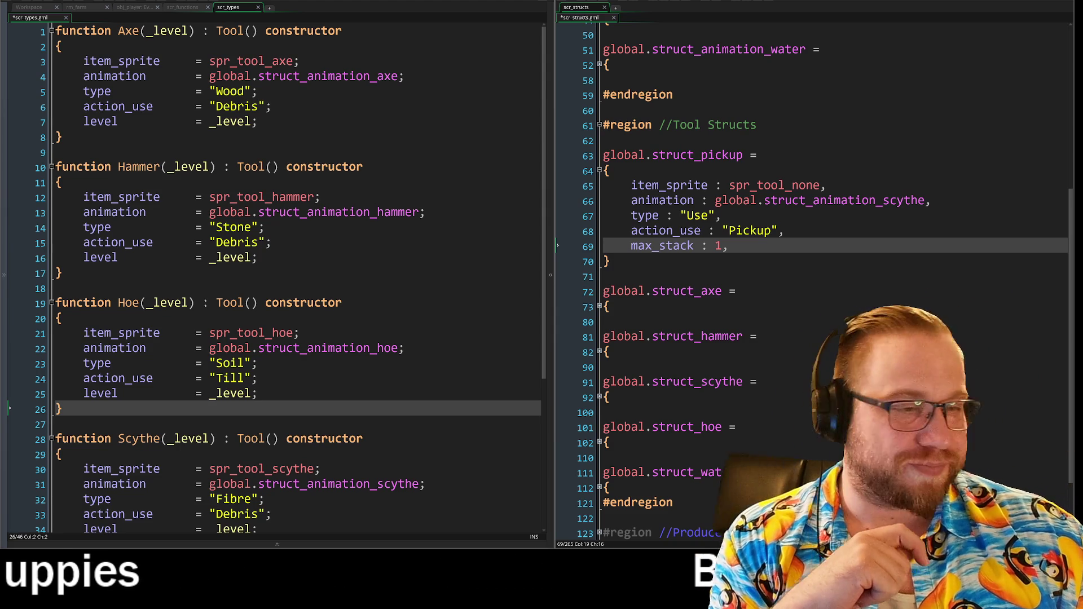
left_click(609, 261)
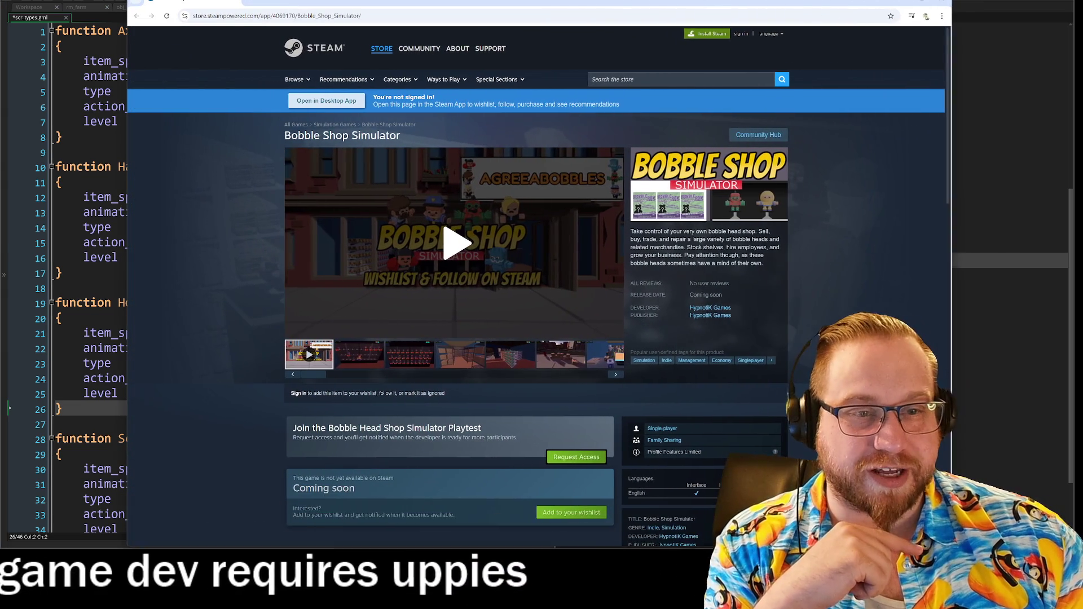
Step forward through the Bobble Shop Simulator screenshots past the shelves, street boxes and shop counter
left_click(361, 359)
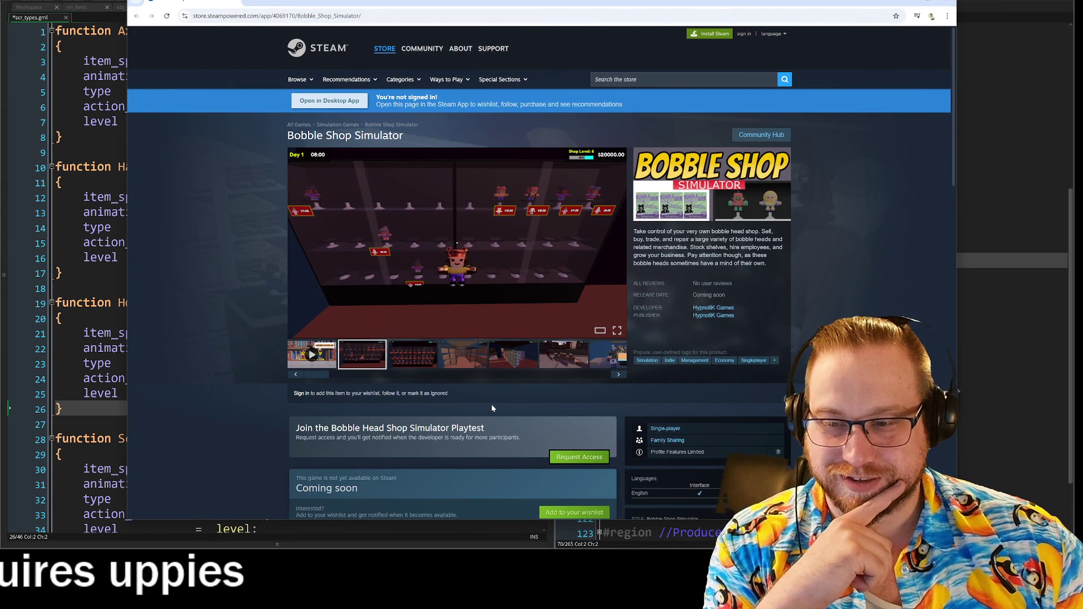
left_click(619, 375)
left_click(619, 376)
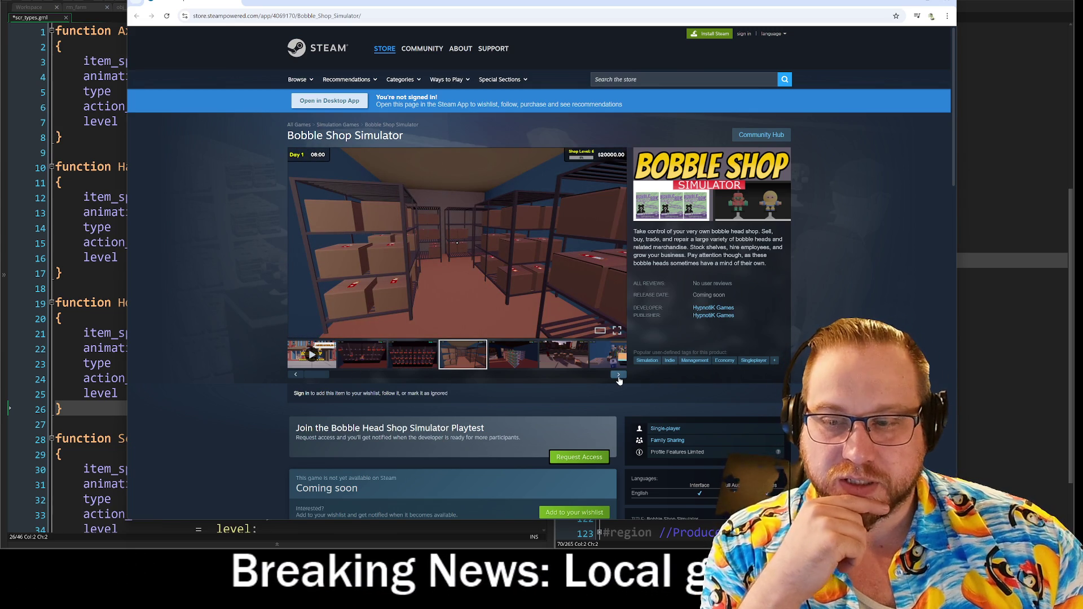
left_click(619, 375)
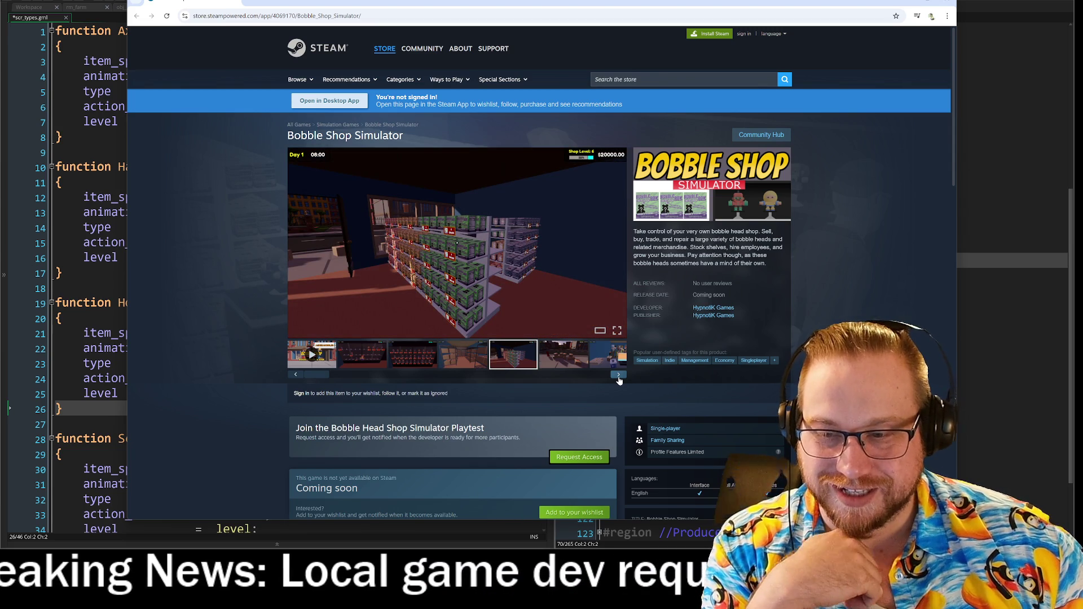
left_click(619, 376)
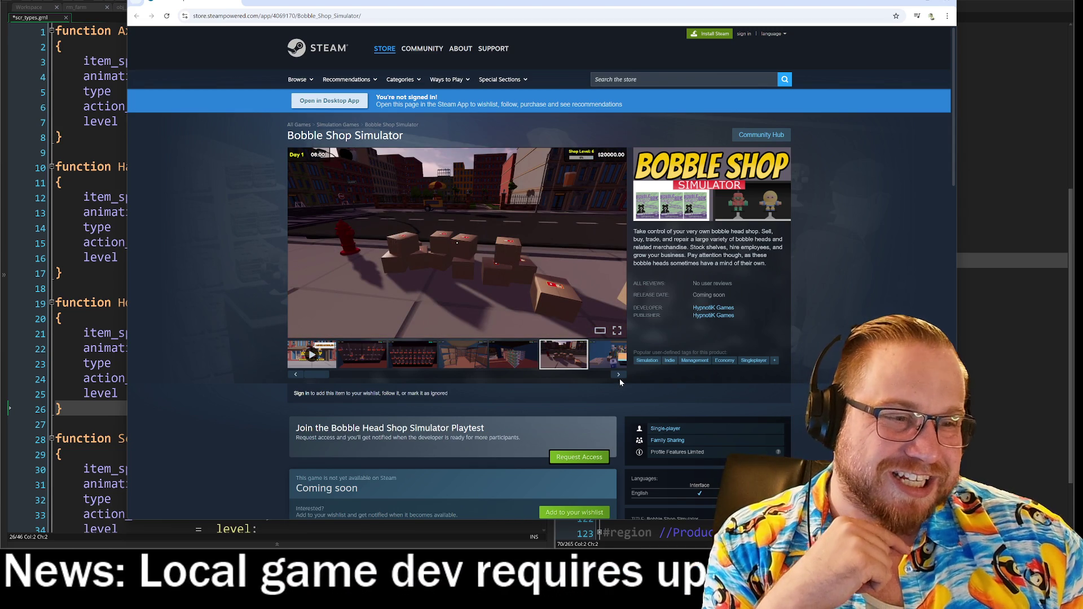
left_click(619, 377)
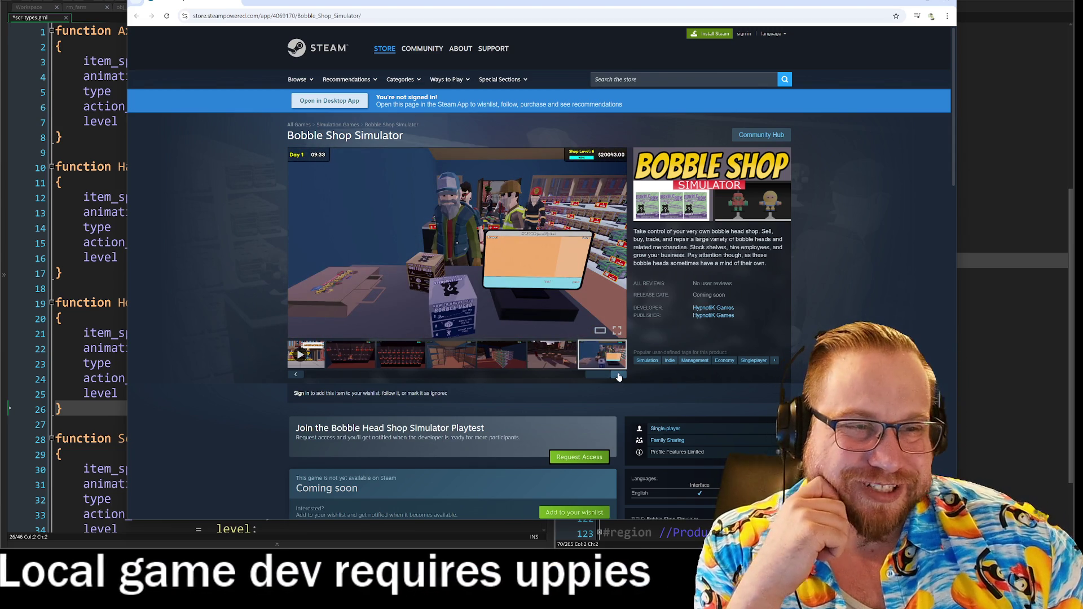
left_click(619, 377)
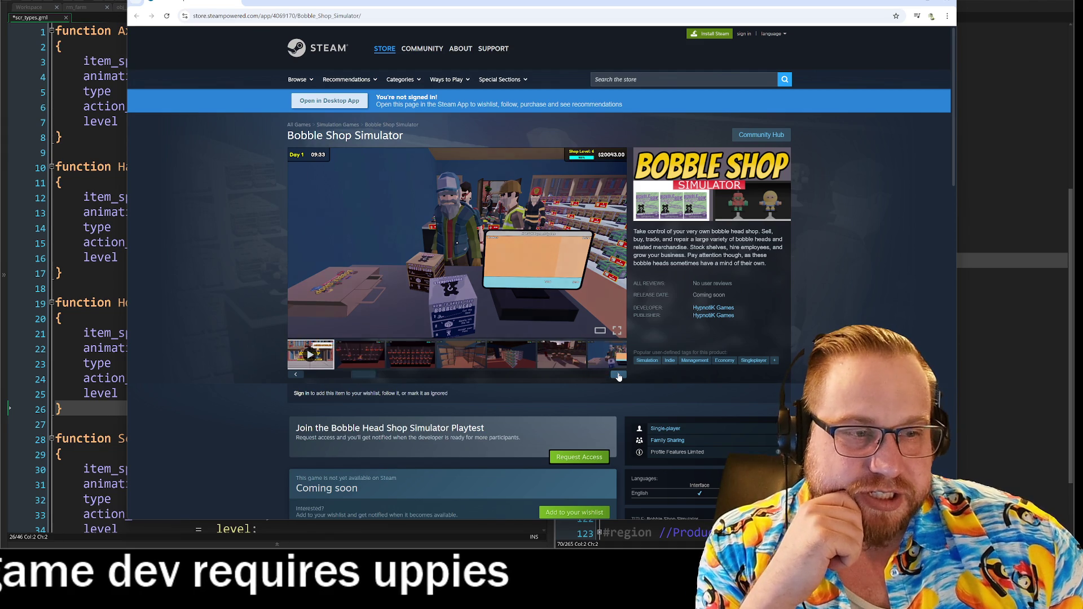
Step back to the bobble-head shelves screenshot, then forward again to the trailer
left_click(294, 378)
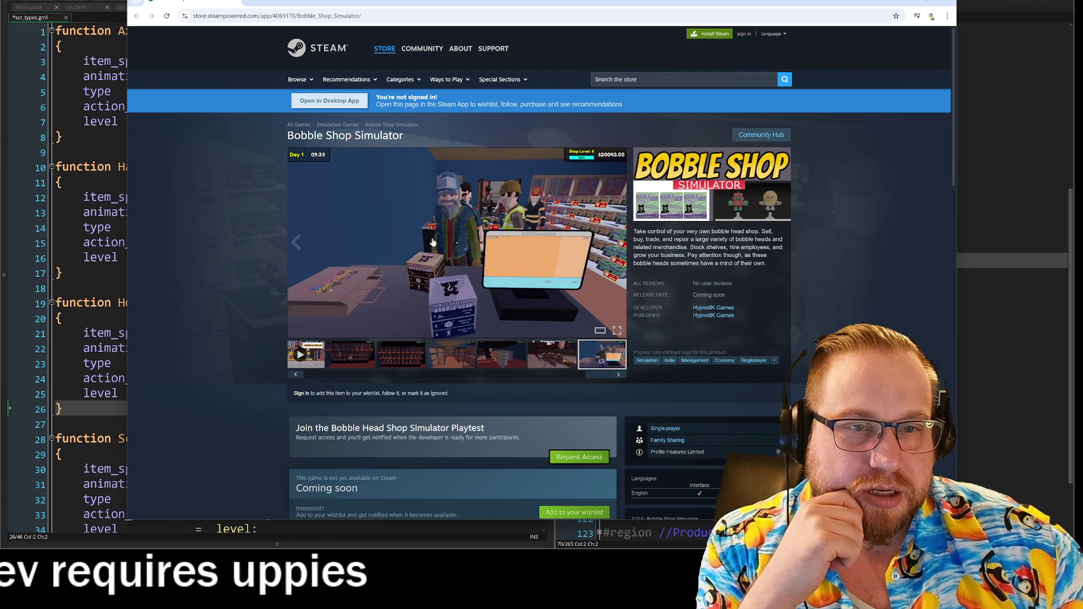
left_click(295, 378)
left_click(295, 378)
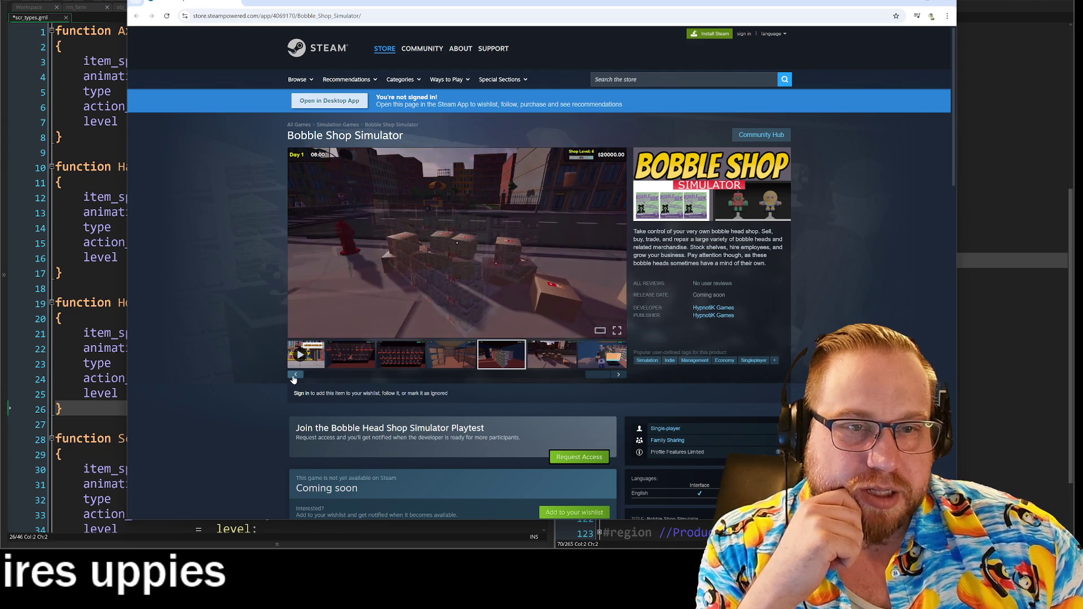
left_click(294, 378)
left_click(294, 378)
left_click(619, 376)
left_click(620, 377)
left_click(620, 377)
left_click(621, 377)
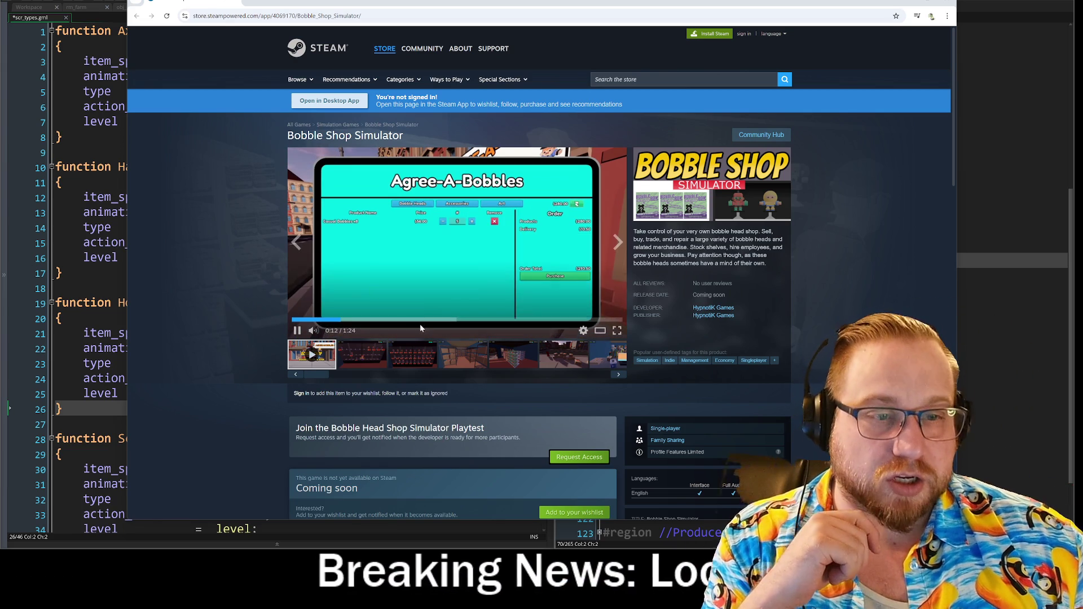
Browse back through the street and bobble-head display screenshots, then leave the store page for GameMaker
left_click(297, 243)
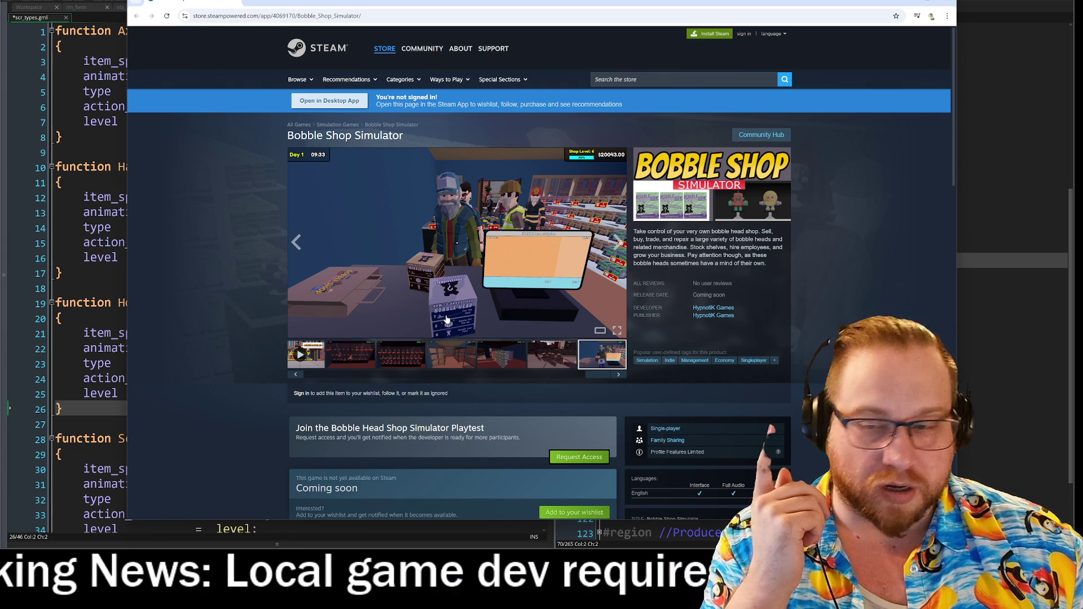
left_click(297, 242)
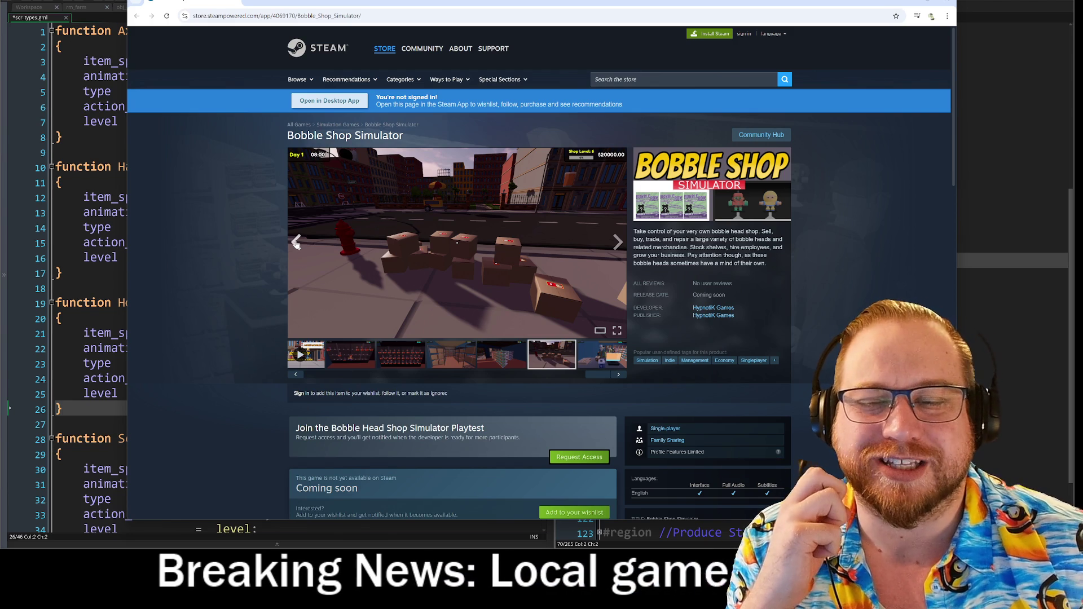
left_click(296, 243)
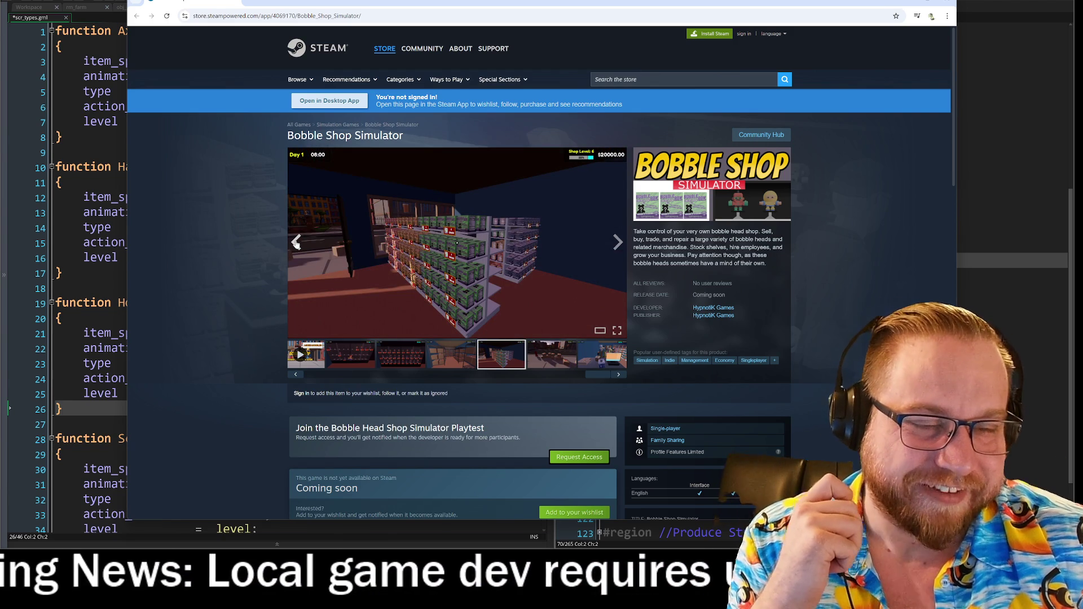
left_click(296, 243)
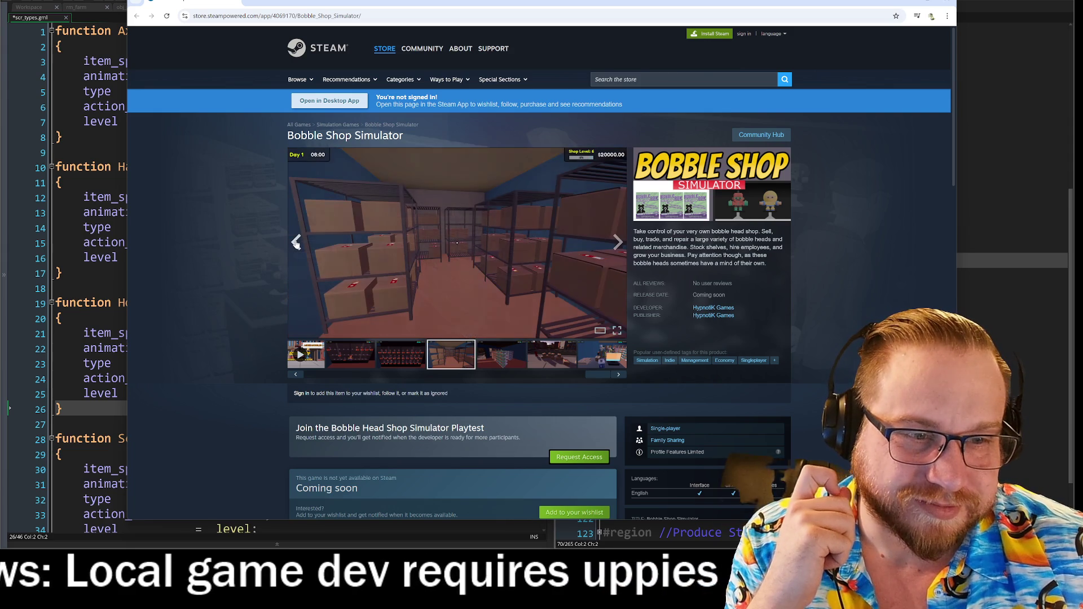
left_click(296, 243)
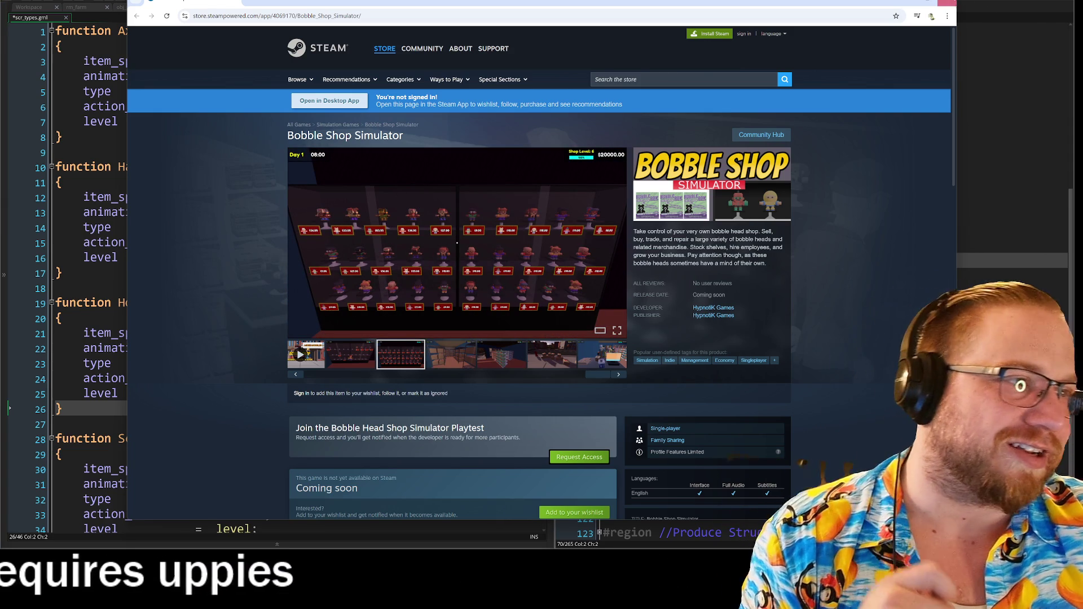
key("alt+Tab")
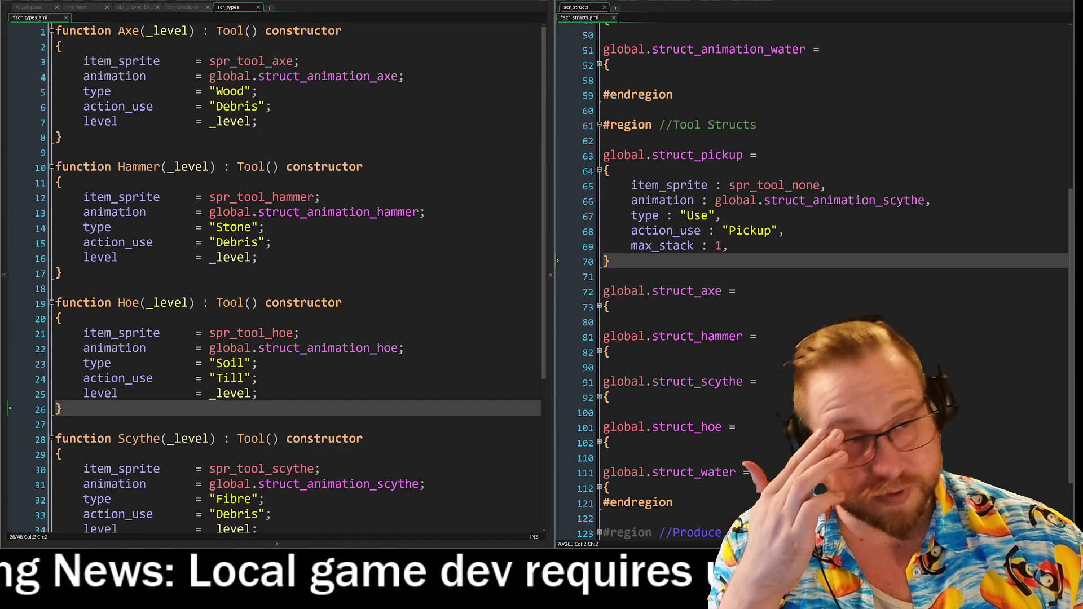
left_click(604, 276)
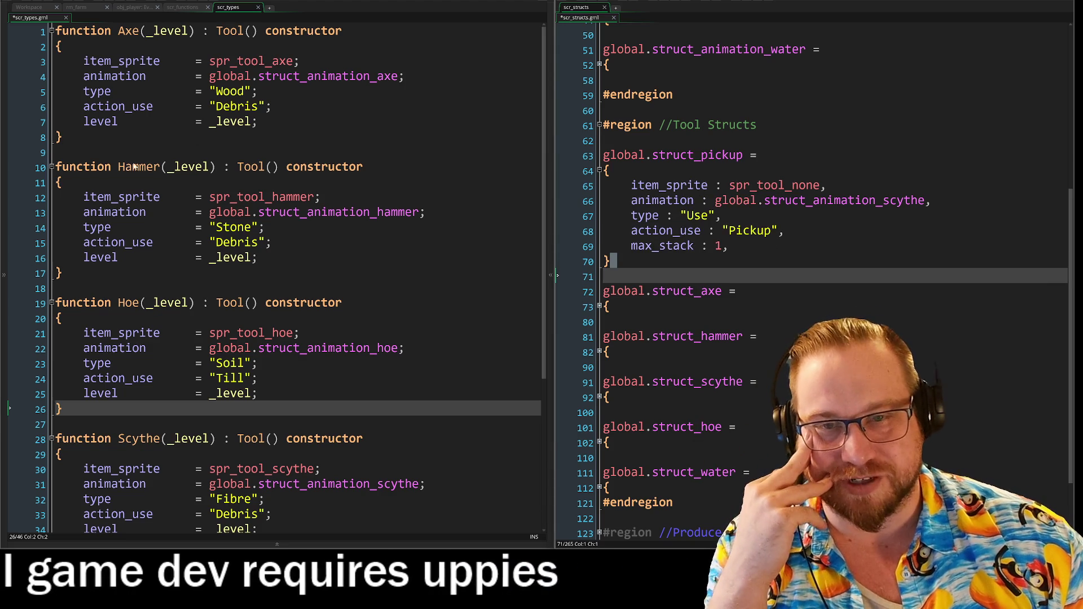
left_click(180, 166, "shift")
left_click(14, 162)
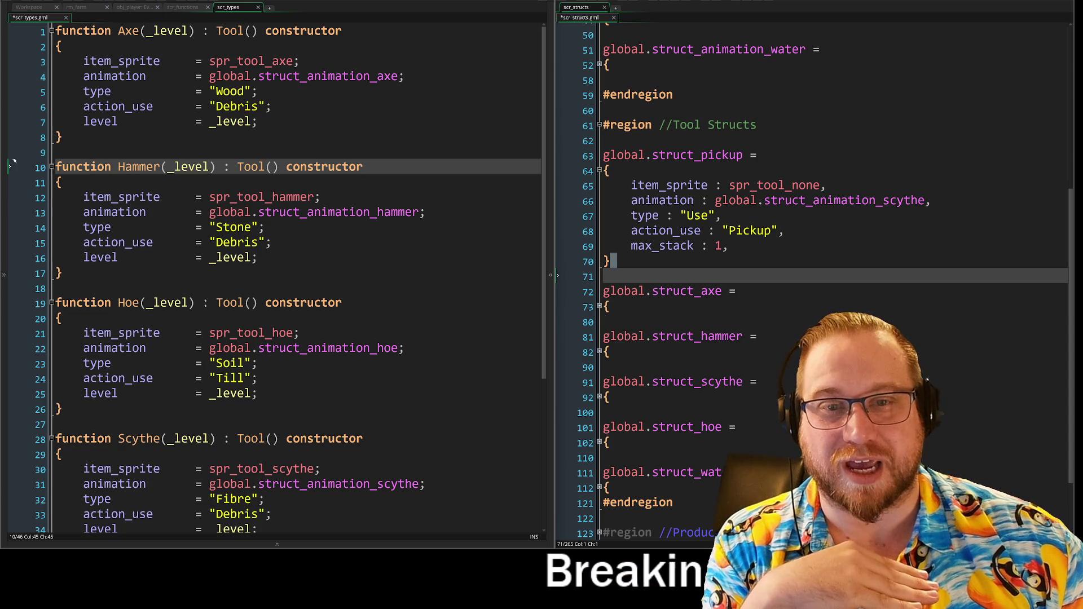
left_click_drag(167, 168, 212, 171)
left_click(216, 167)
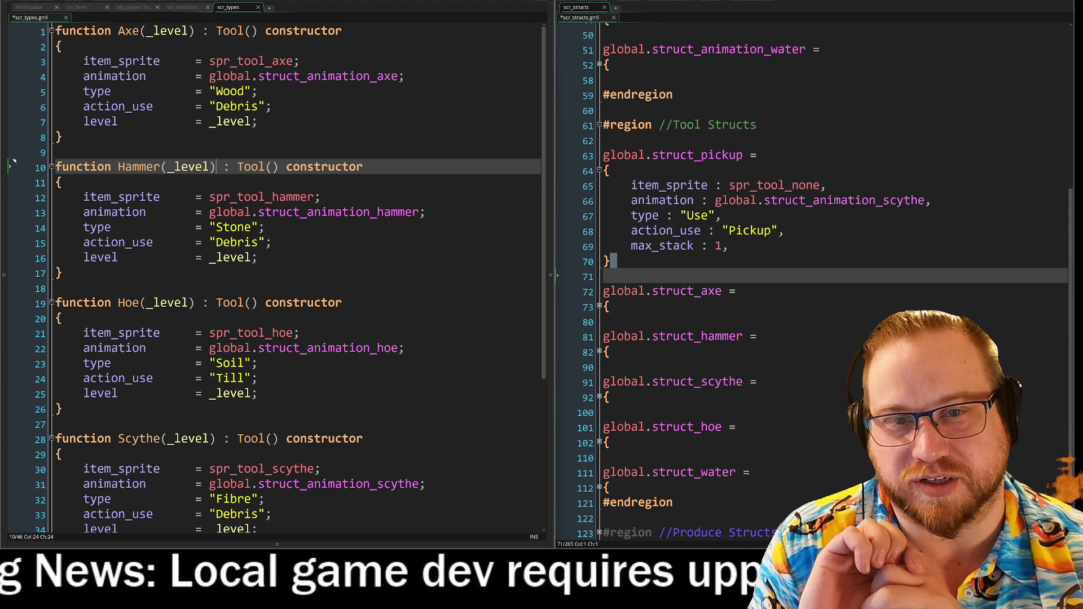
left_click_drag(104, 61, 258, 378)
left_click_drag(651, 94, 757, 336)
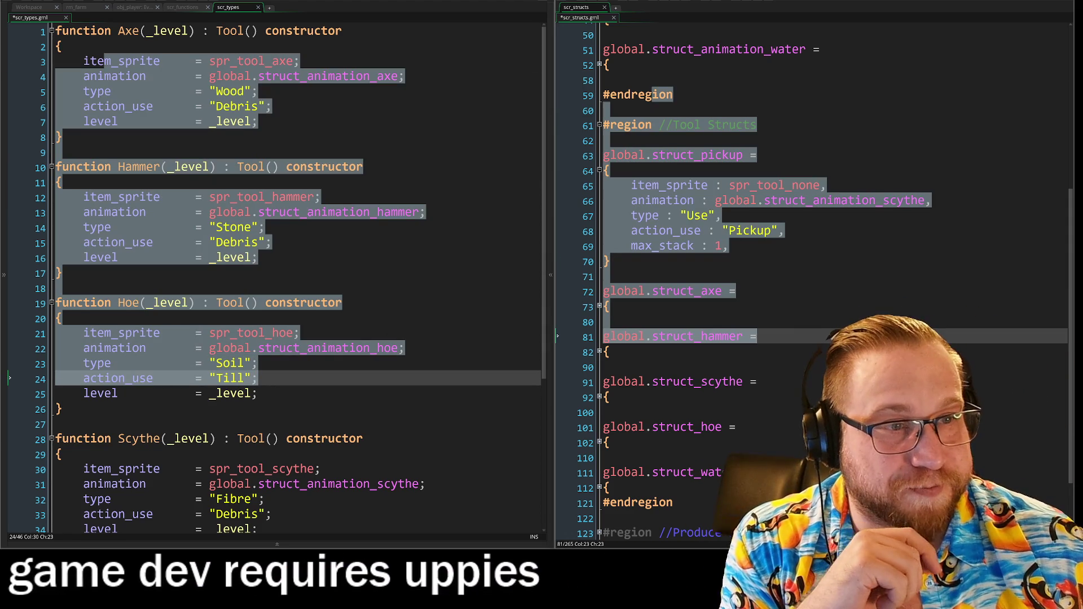
left_click(806, 310)
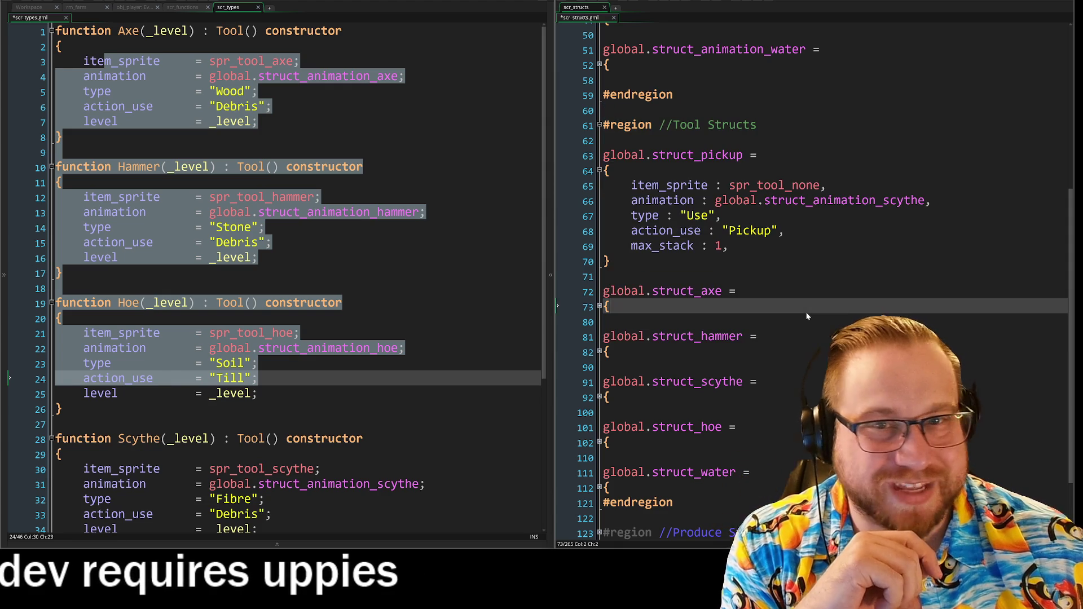
left_click(420, 244, "shift")
left_click(62, 137)
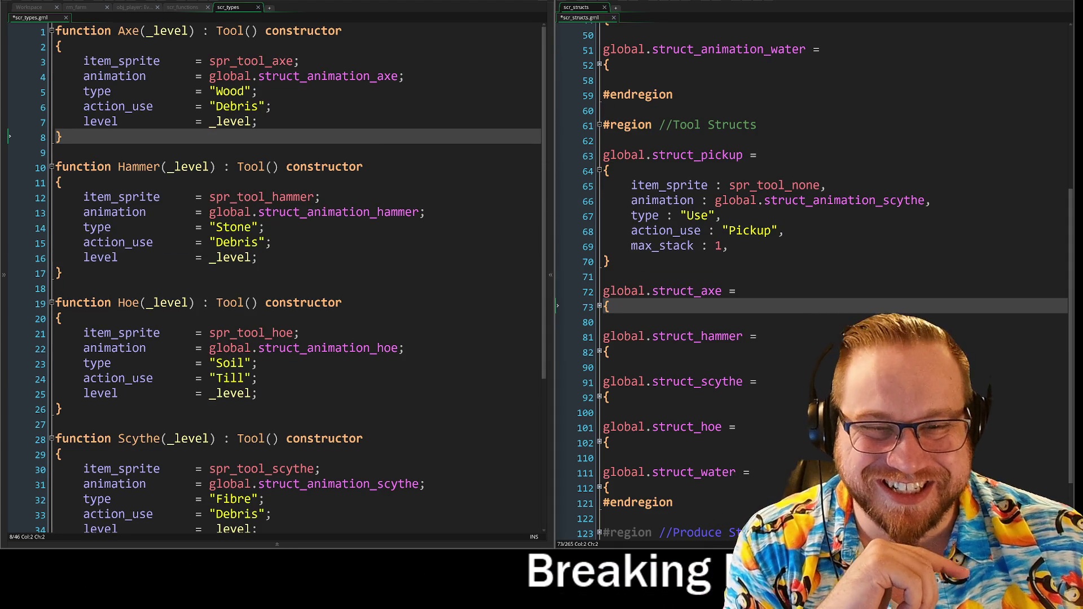
mouse_move(395, 265)
left_mouse_down()
mouse_move(395, 406)
mouse_move(466, 174)
left_mouse_up()
left_click(468, 176)
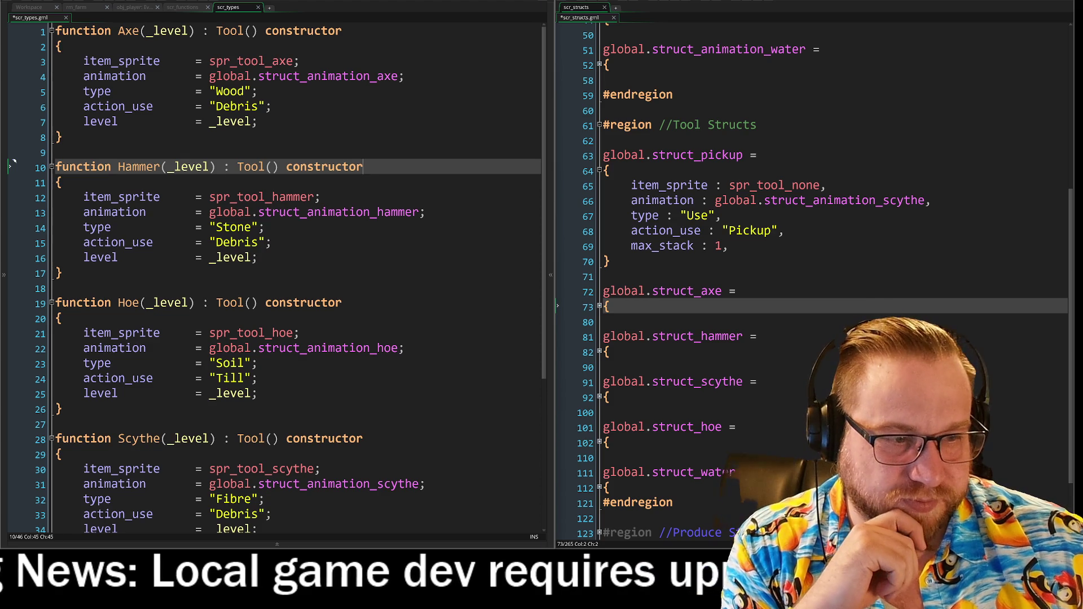
scroll(276, 268, "down", 3)
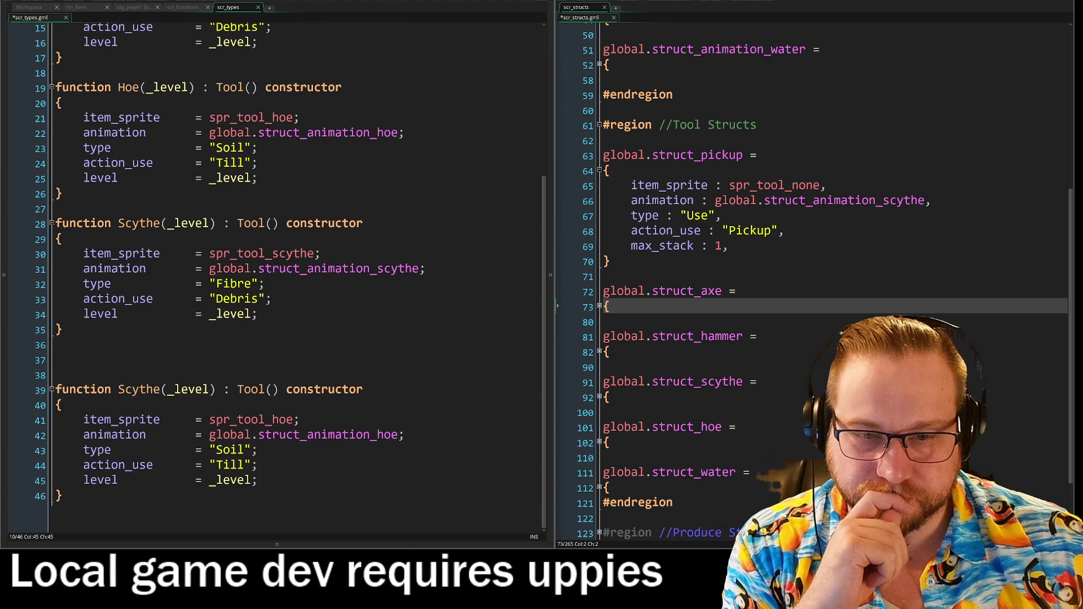
Replace the duplicate constructor name Scythe on line 39 with Wateringcan
left_click(161, 393)
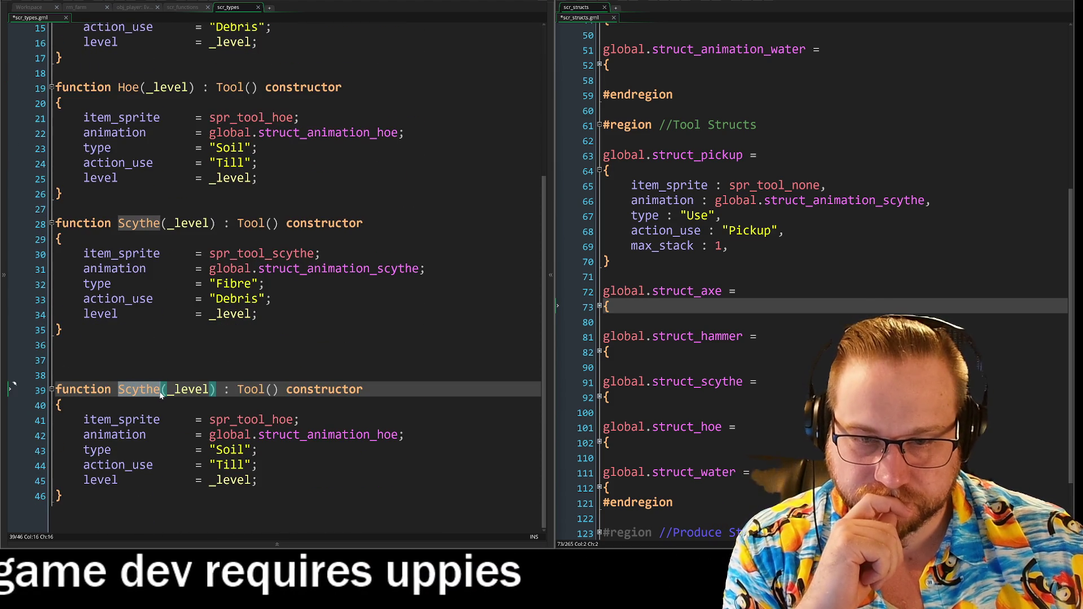
key("ctrl+BackSpace")
type("Water")
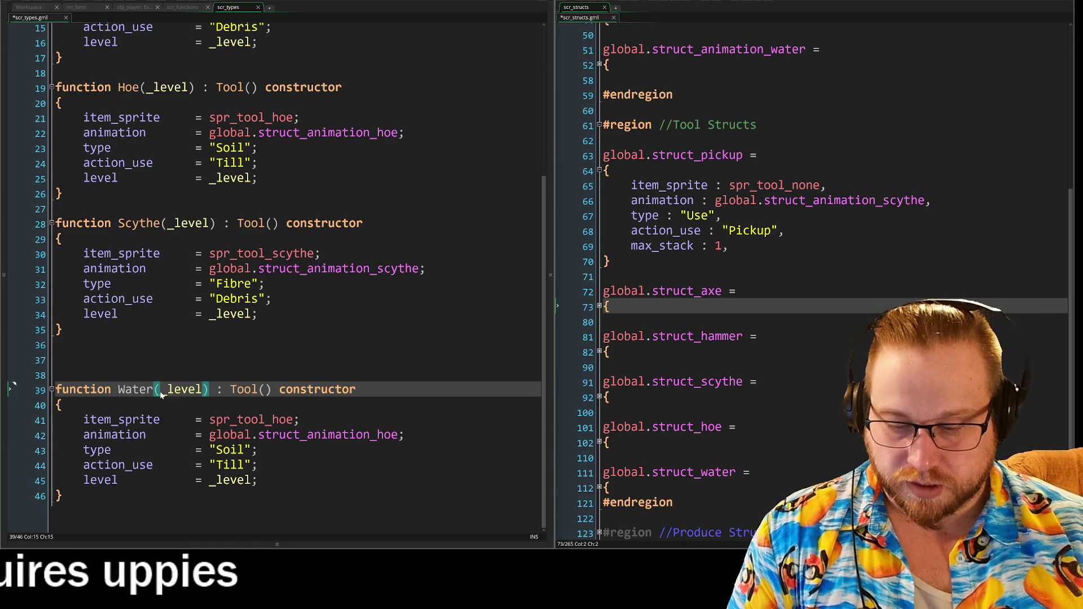
type("can")
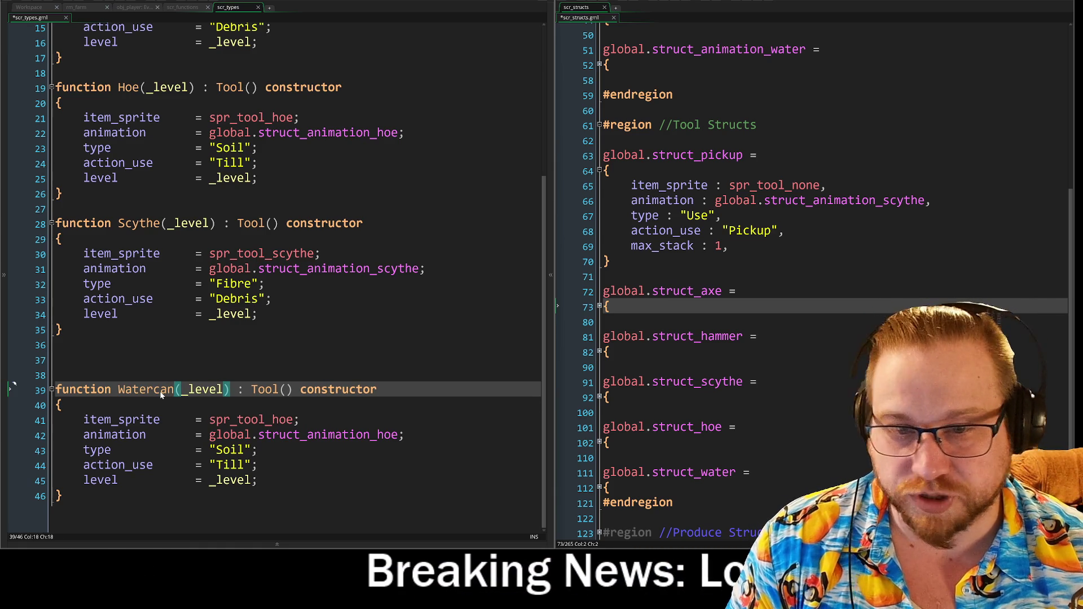
key("Left")
key("Left")
key("Left")
type("ing")
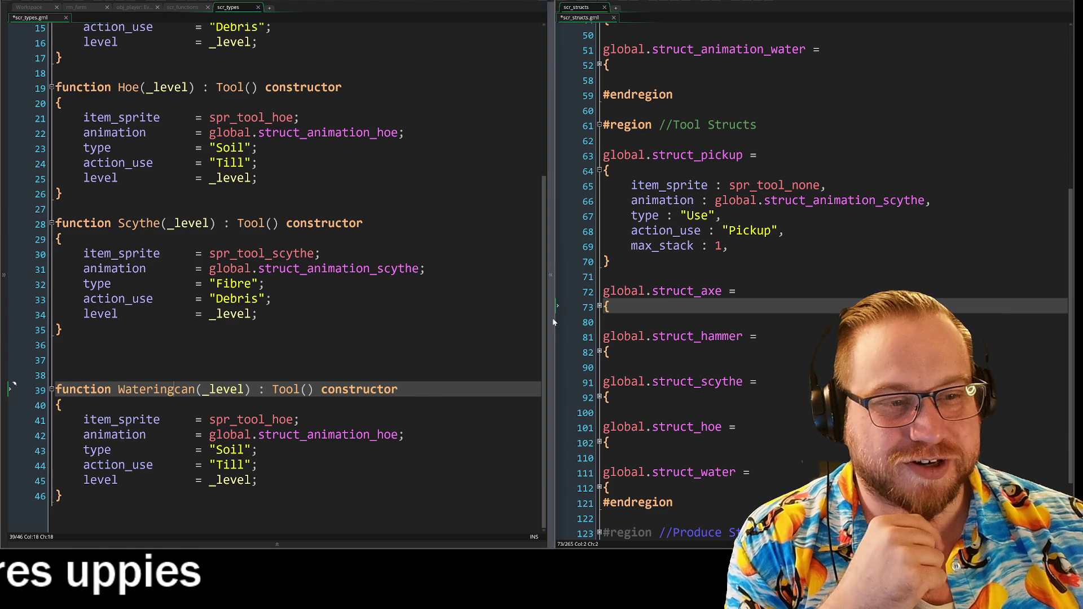
left_click_drag(553, 317, 558, 326)
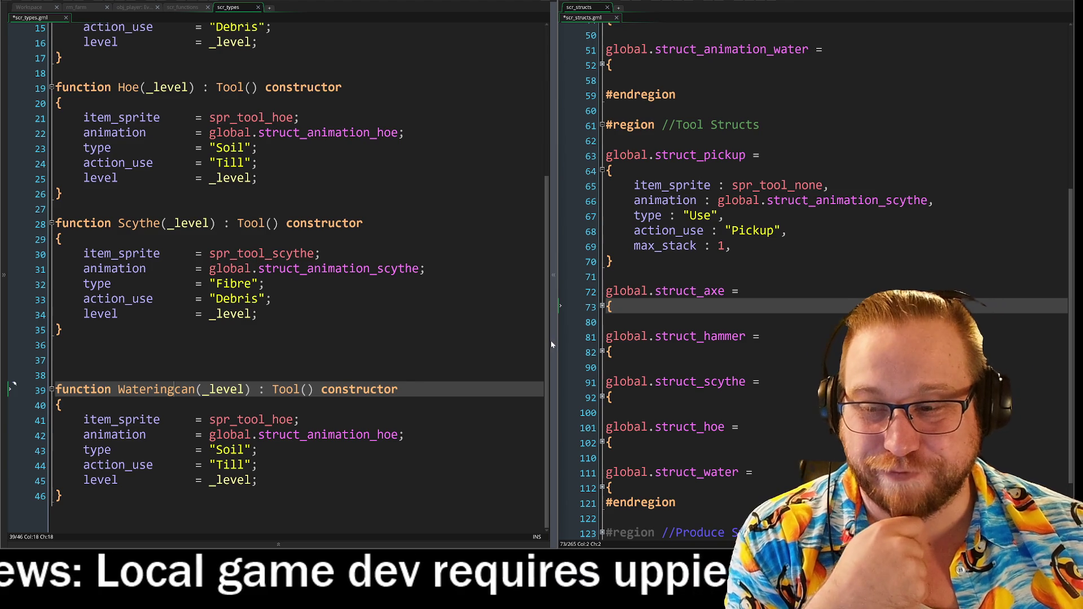
left_click(571, 290)
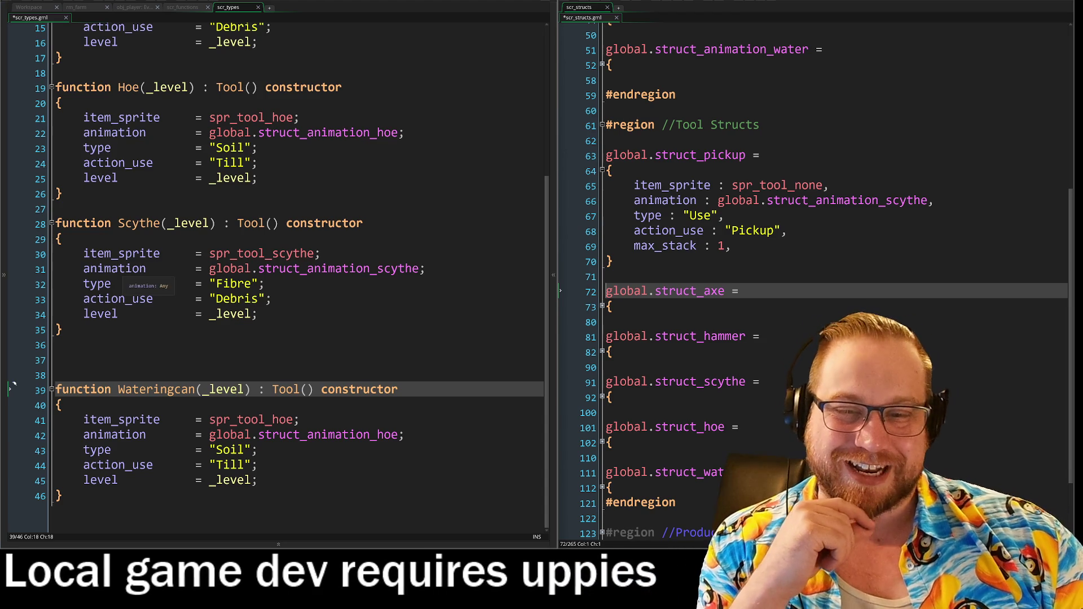
Delete the two extra blank lines above the Wateringcan constructor
key("Up")
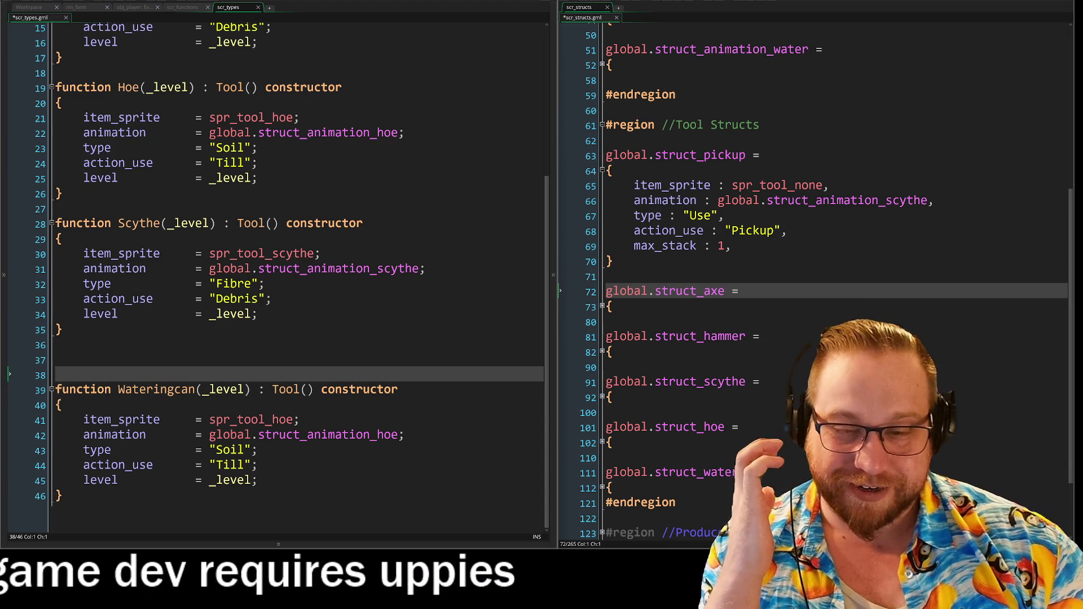
key("BackSpace")
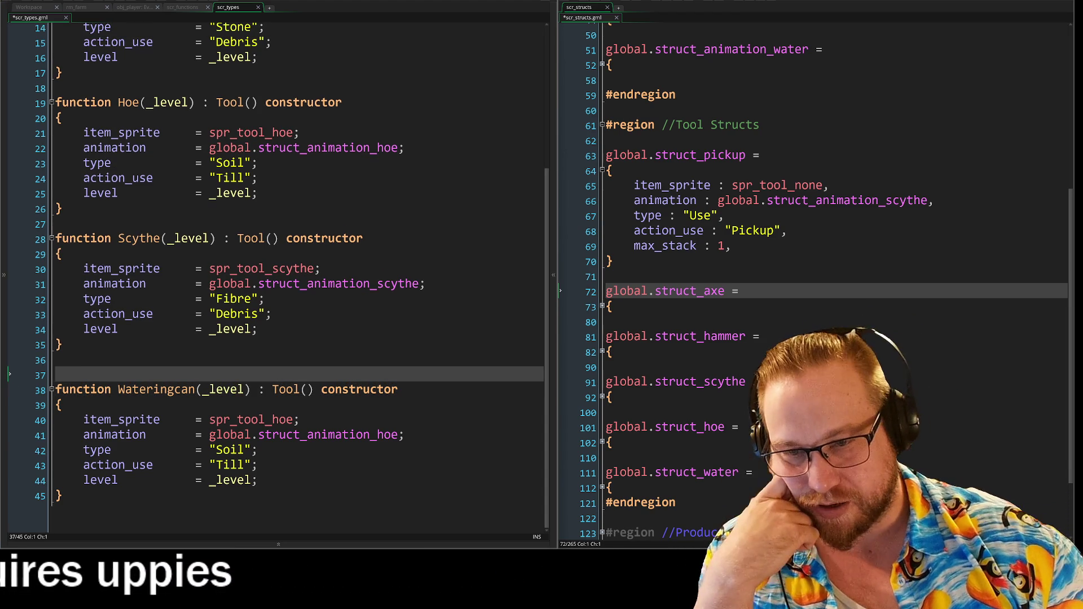
key("Delete")
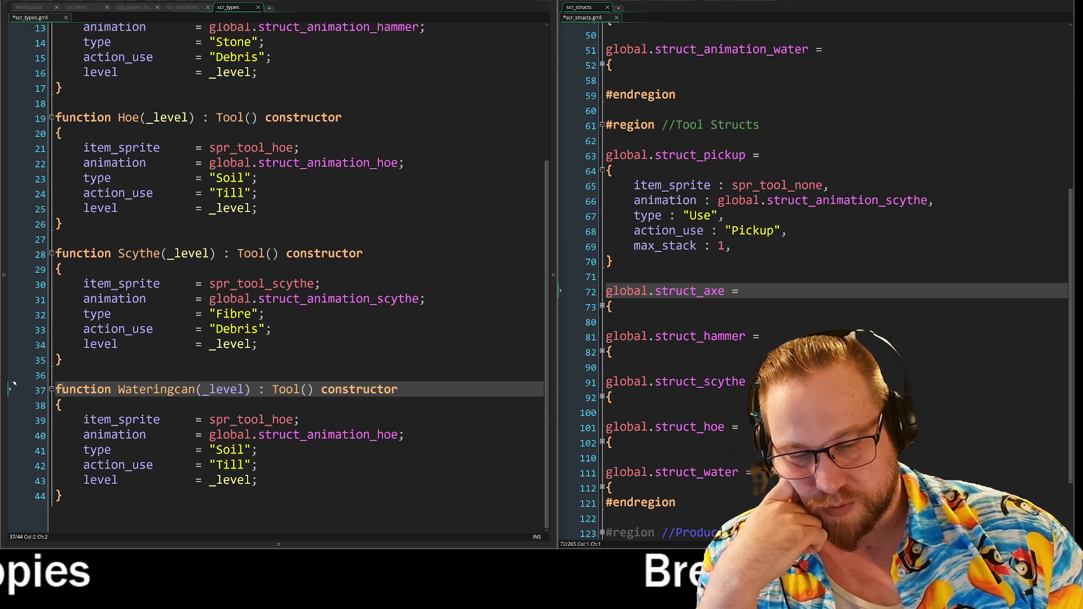
Trim 'ing' and 'can' so the constructor is named Water
key("Delete")
key("Delete")
key("Delete")
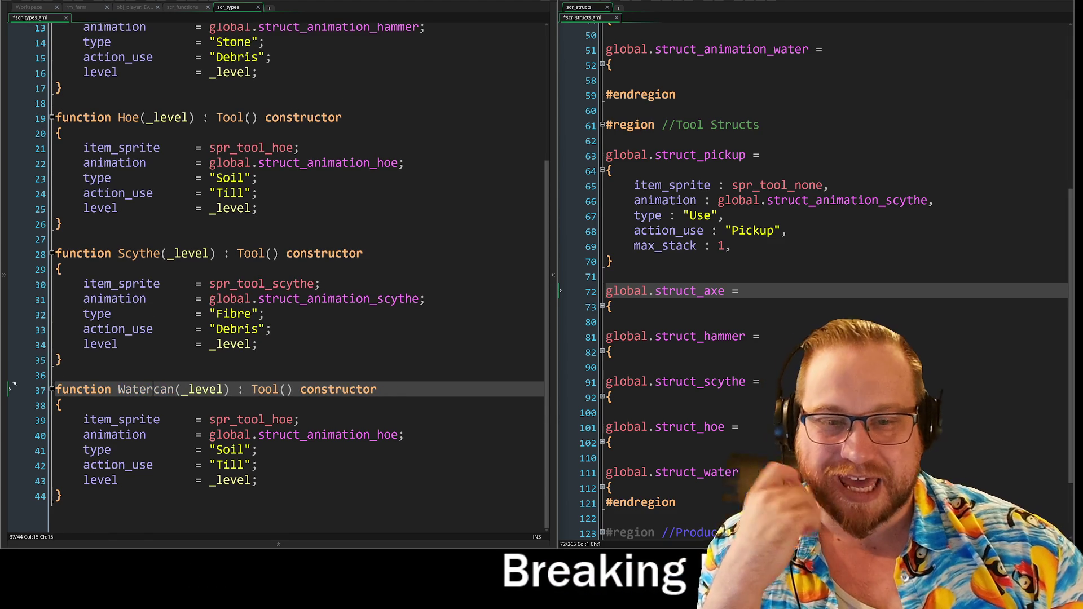
left_click_drag(153, 389, 173, 391)
key("Delete")
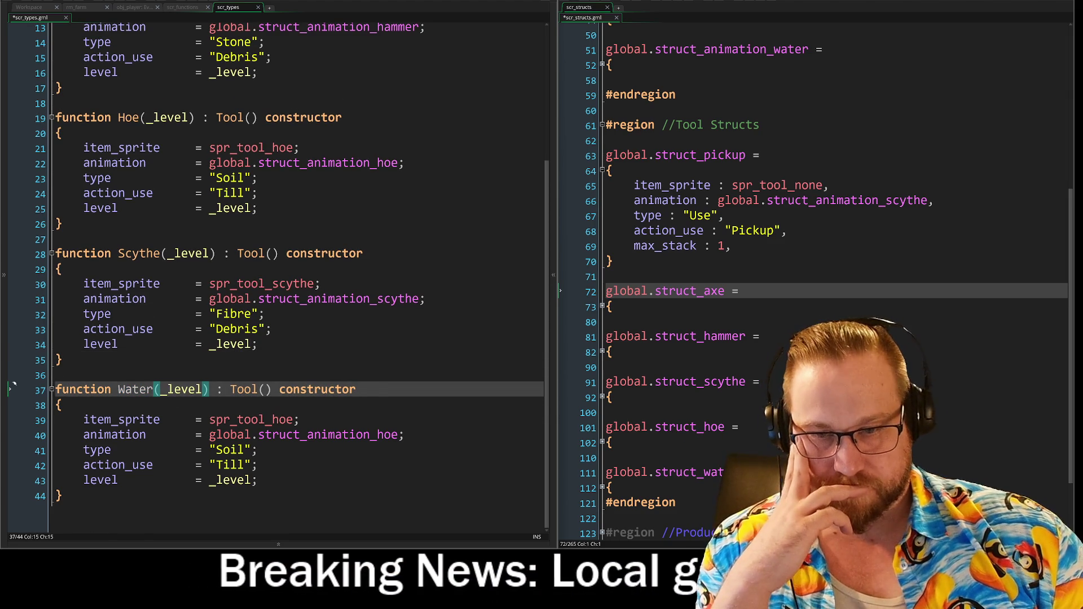
key("Up")
key("Up")
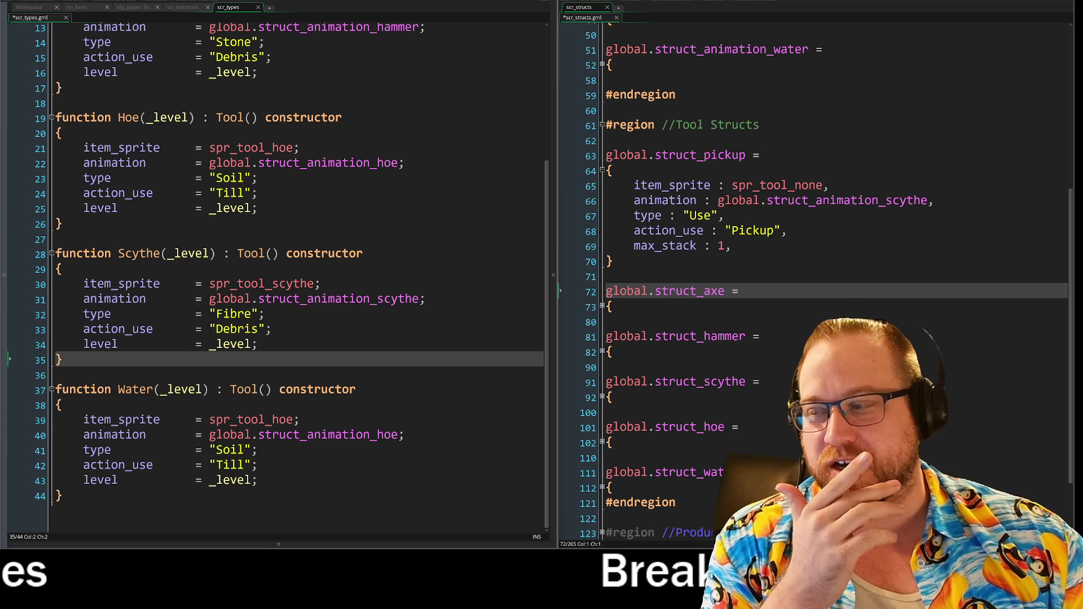
Nudge the Discord chat window aside, then leave it to return to GameMaker
left_click_drag(443, 115, 440, 136)
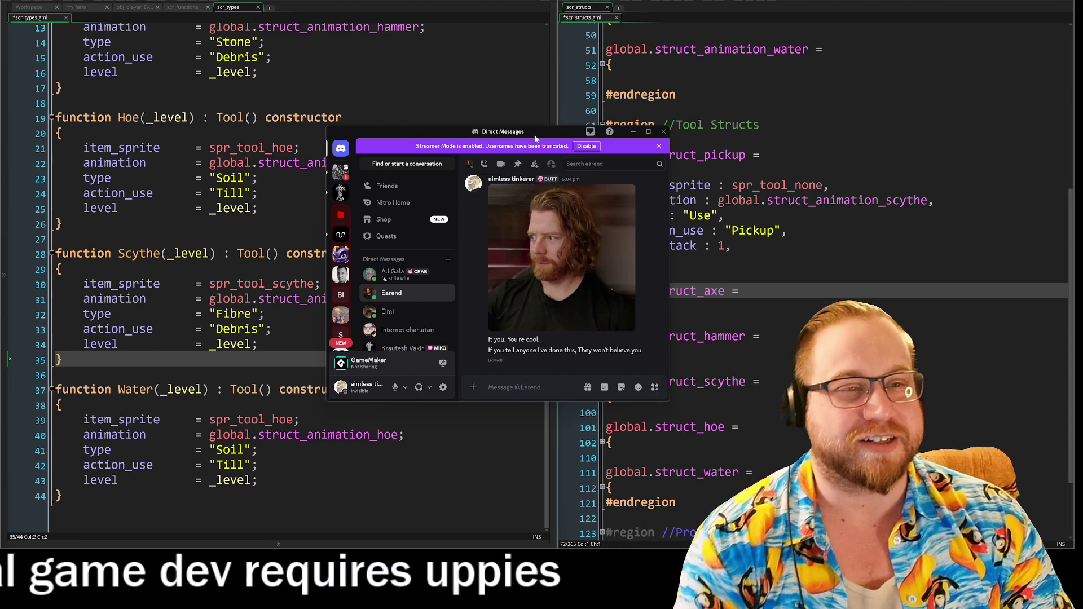
key("alt+Tab")
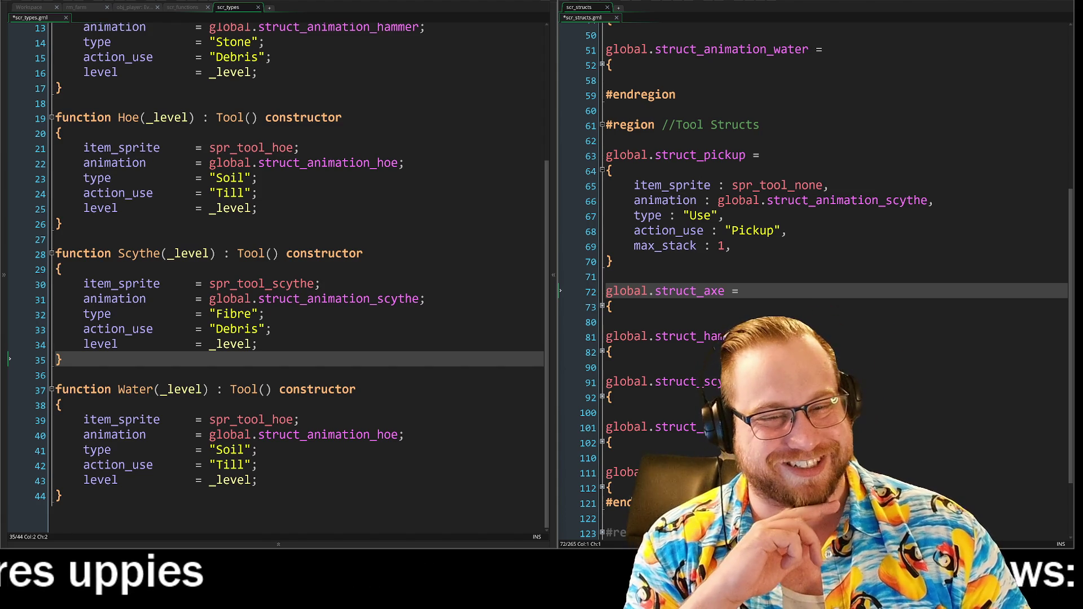
scroll(816, 277, "down", 1)
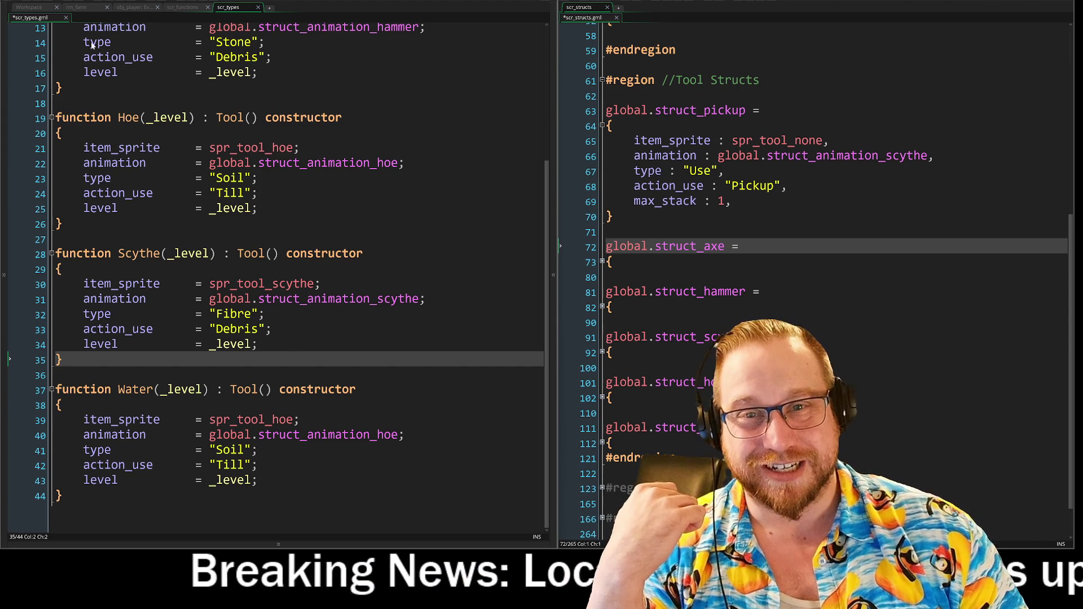
left_click(85, 8)
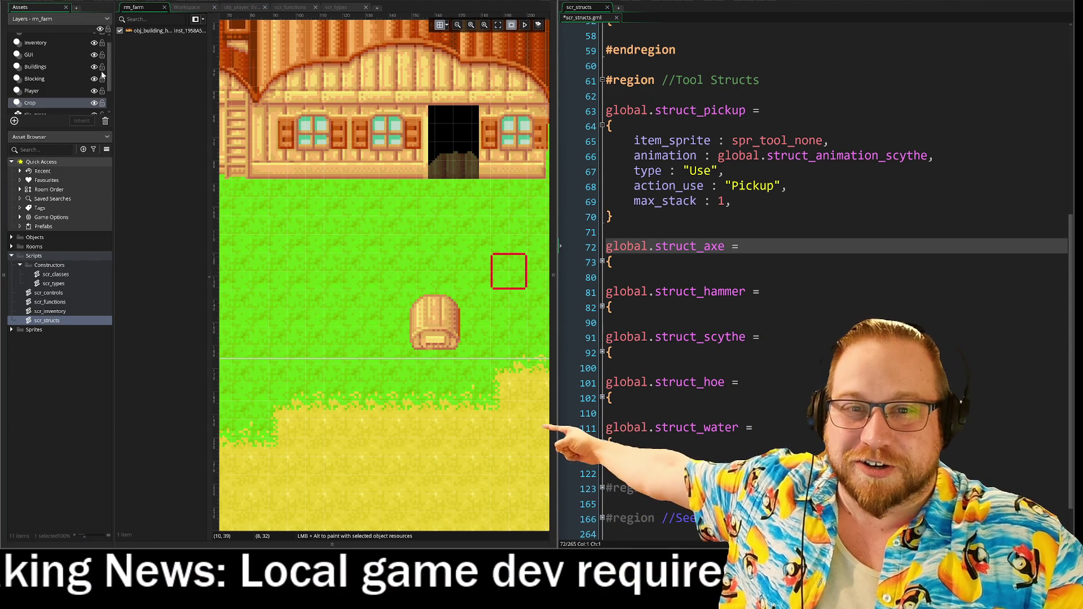
left_click_drag(208, 149, 117, 151)
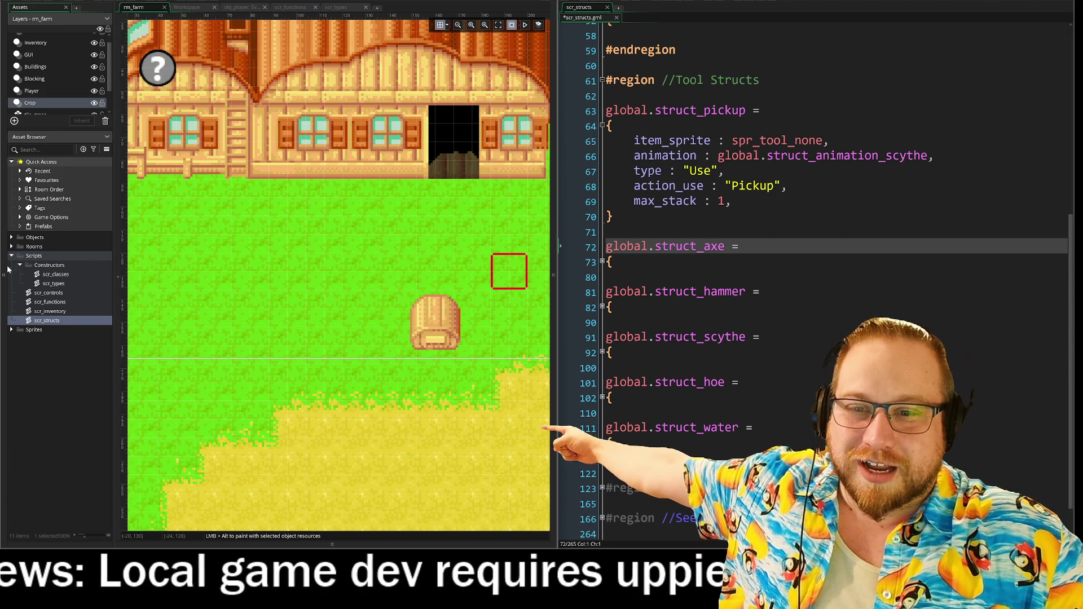
left_click(4, 274)
left_click_drag(466, 437, 211, 456)
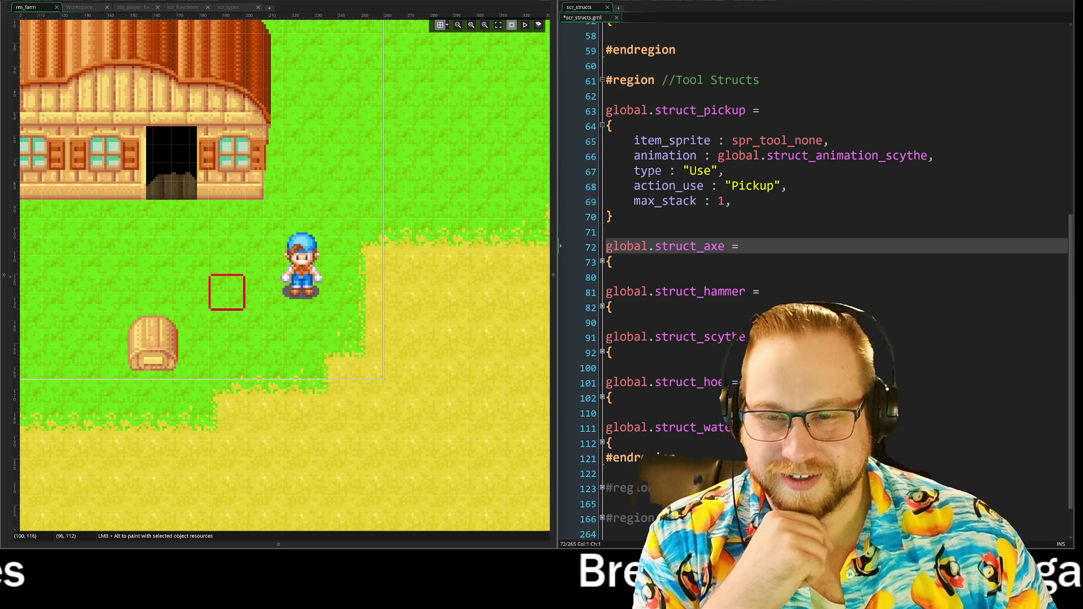
left_click(5, 275)
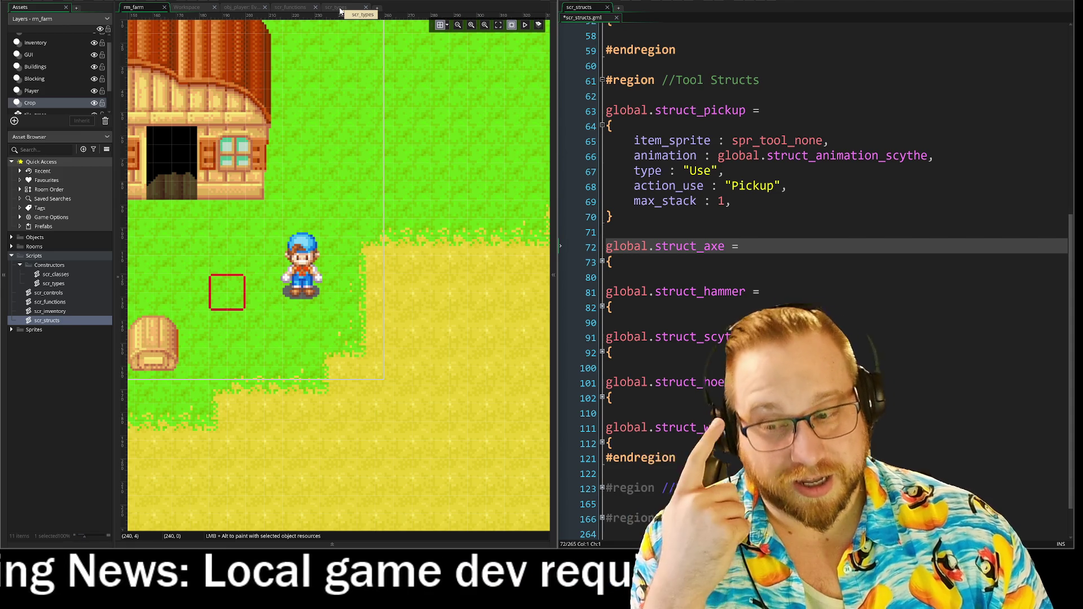
left_click(340, 8)
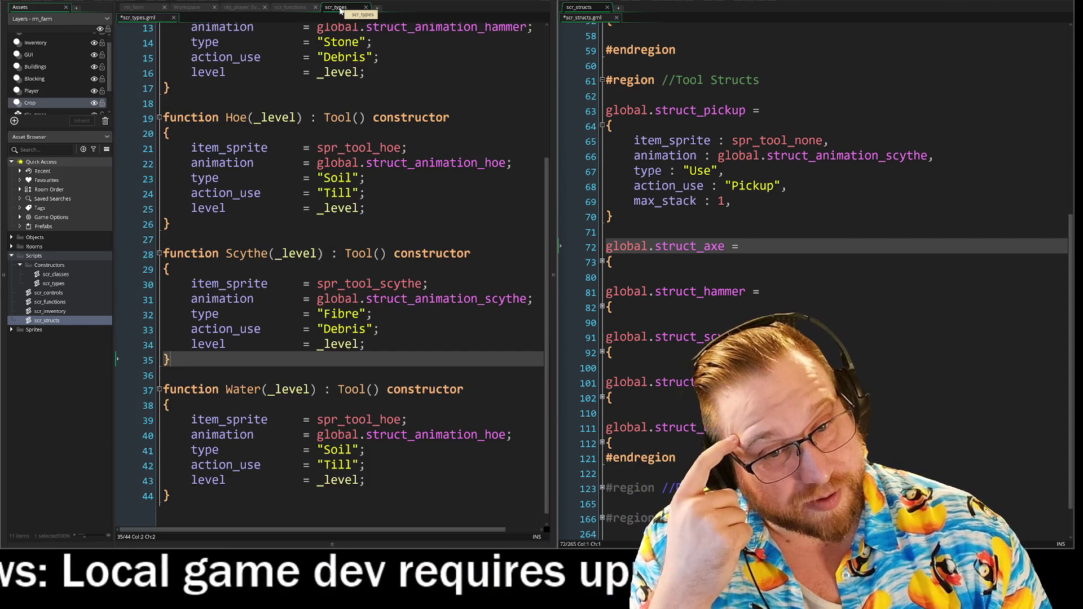
Collapse the Assets dock and widen the scr_structs code pane slightly
left_click(3, 139)
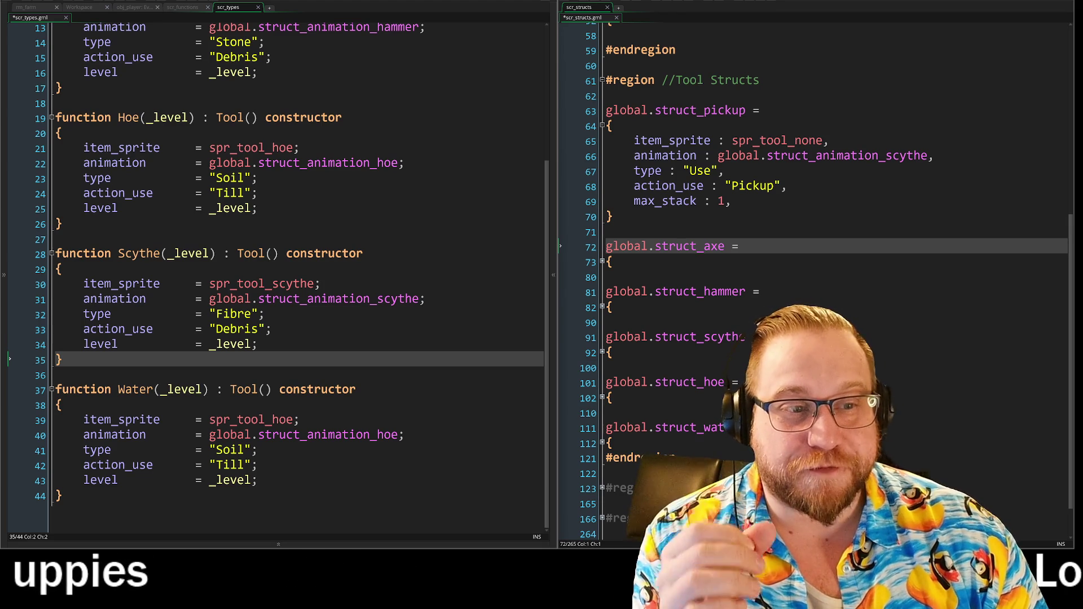
mouse_move(562, 234)
left_mouse_down()
mouse_move(550, 234)
mouse_move(555, 221)
left_mouse_up()
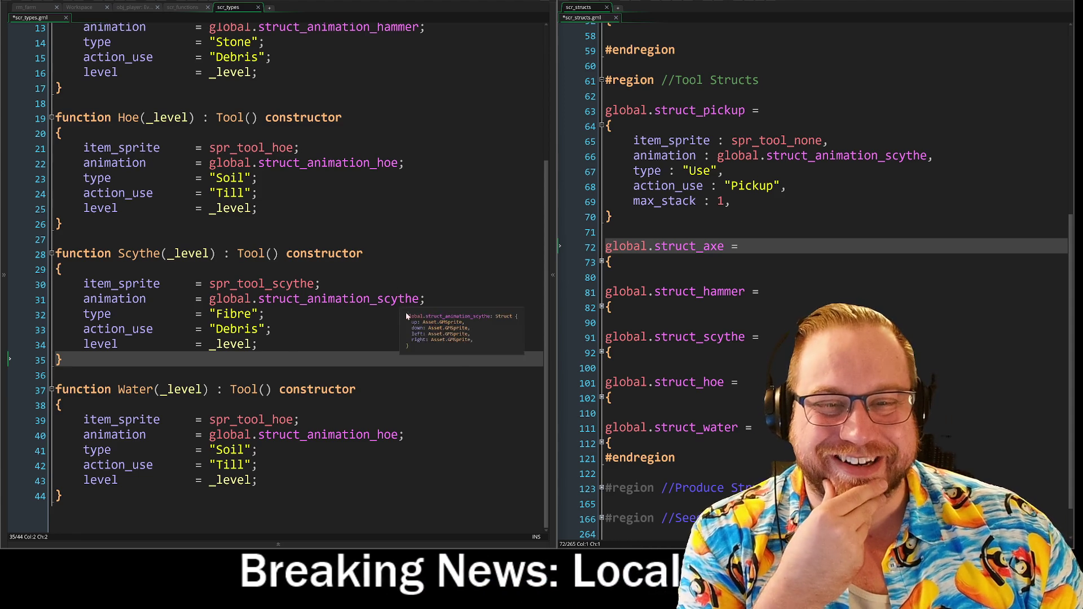
scroll(457, 384, "up", 2)
Insert two blank lines at the very top of scr_types, above function Axe
scroll(456, 383, "up", 2)
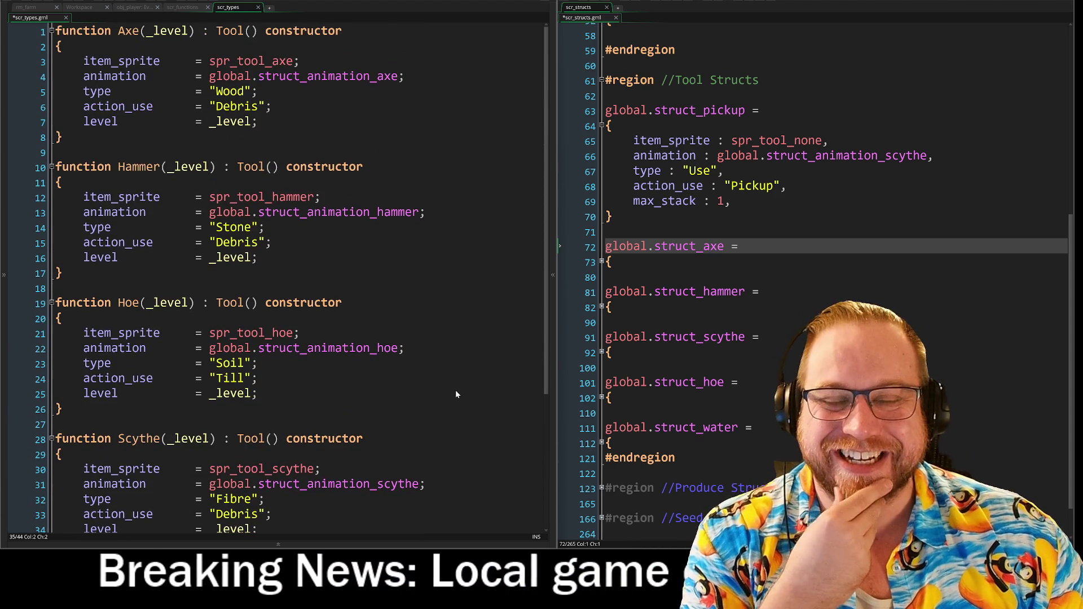
scroll(456, 393, "down", 4)
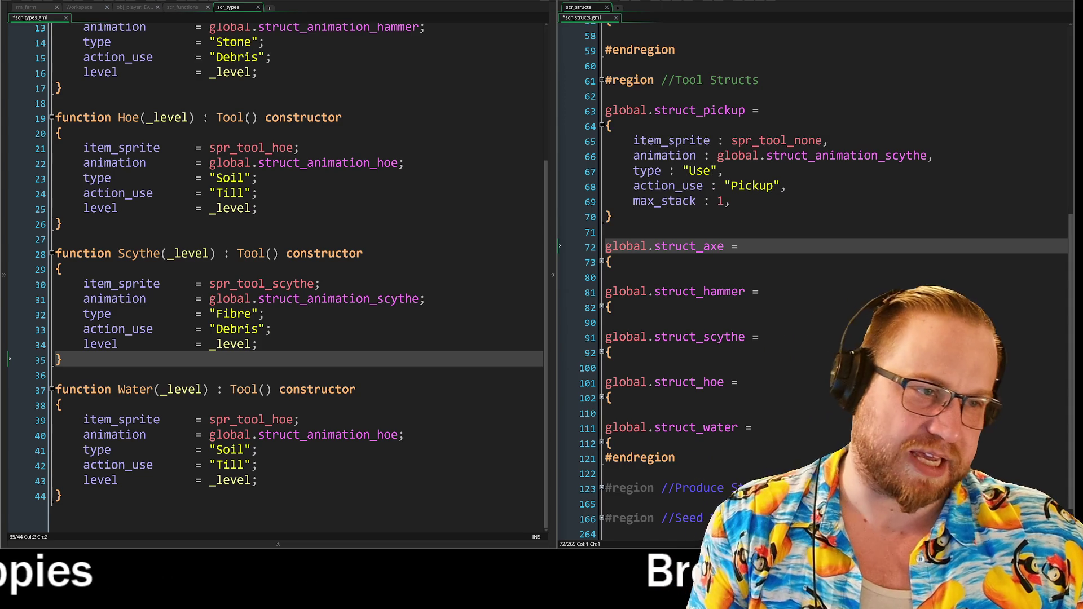
scroll(277, 271, "up", 4)
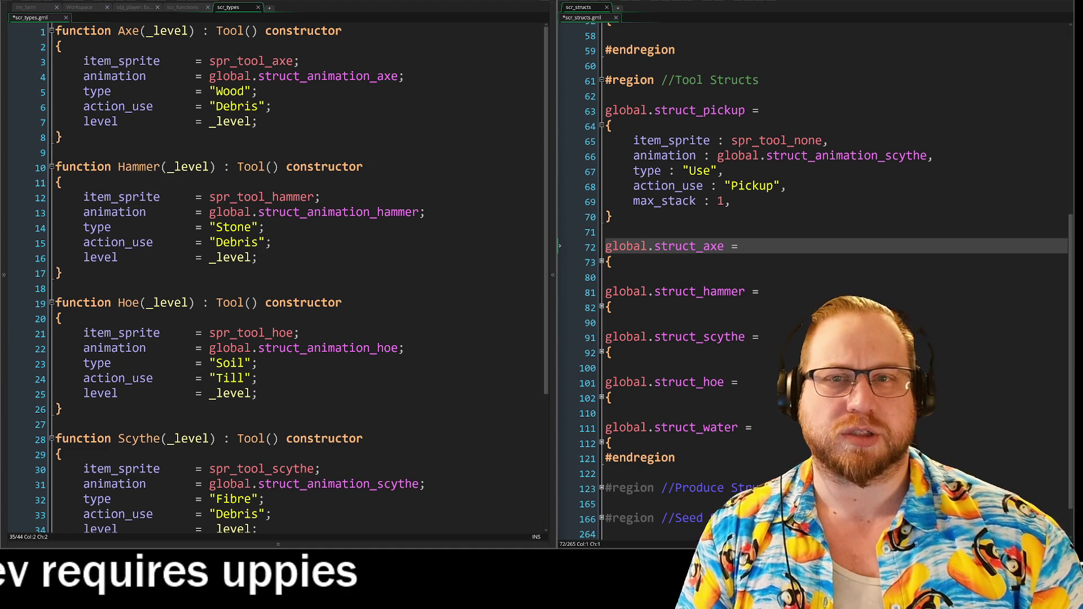
key("ctrl+Home")
key("Return")
key("Return")
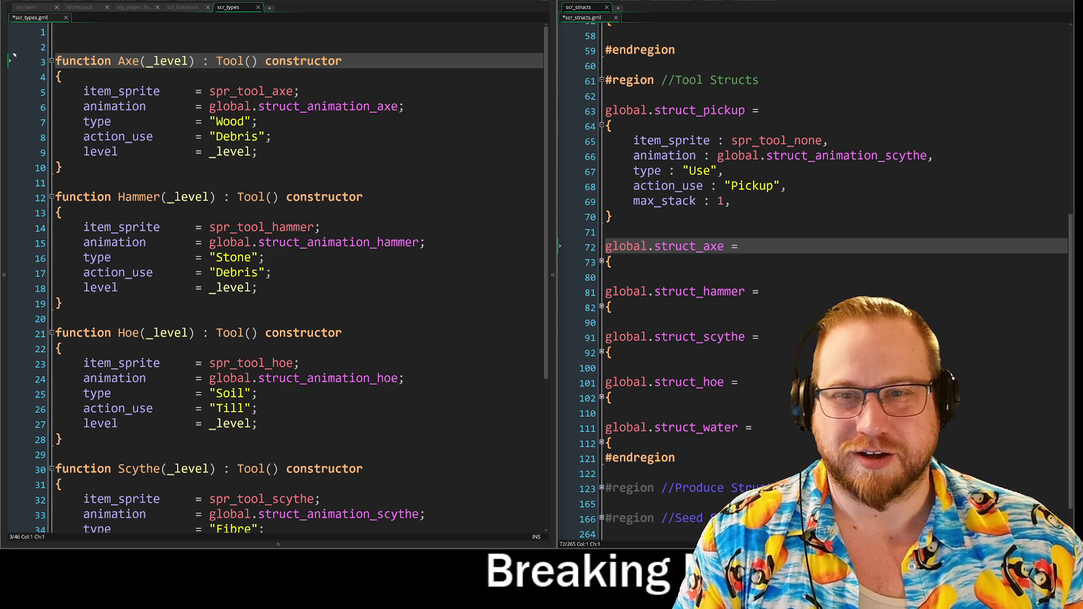
Paste a copy of the Axe constructor at line 1, renamed Pickup without the _level parameter
left_click(105, 138, "shift")
key("shift+Down")
key("shift+Down")
key("ctrl+c")
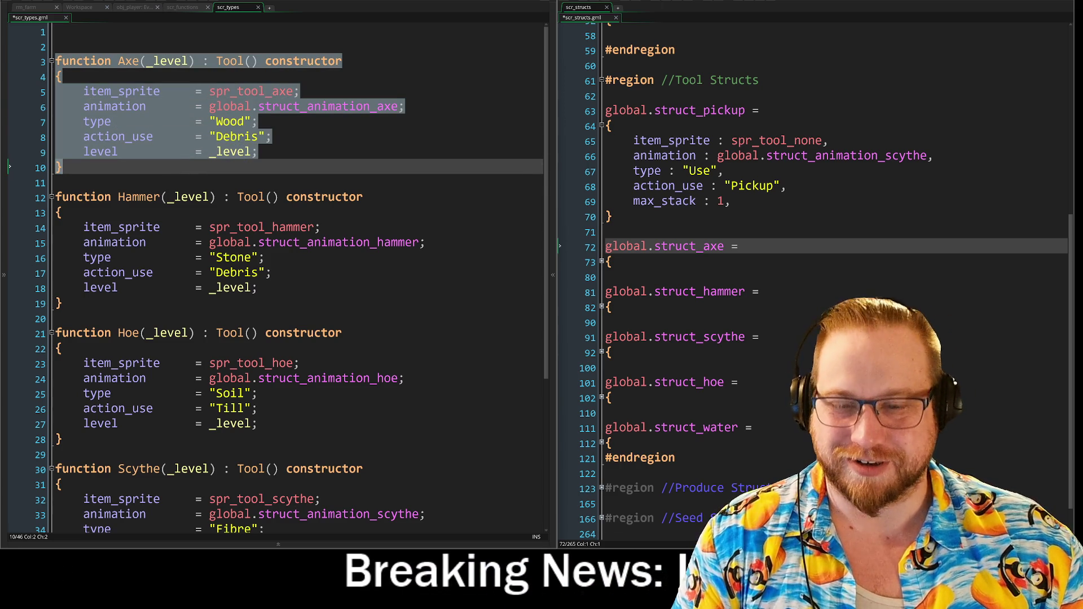
left_click(57, 32)
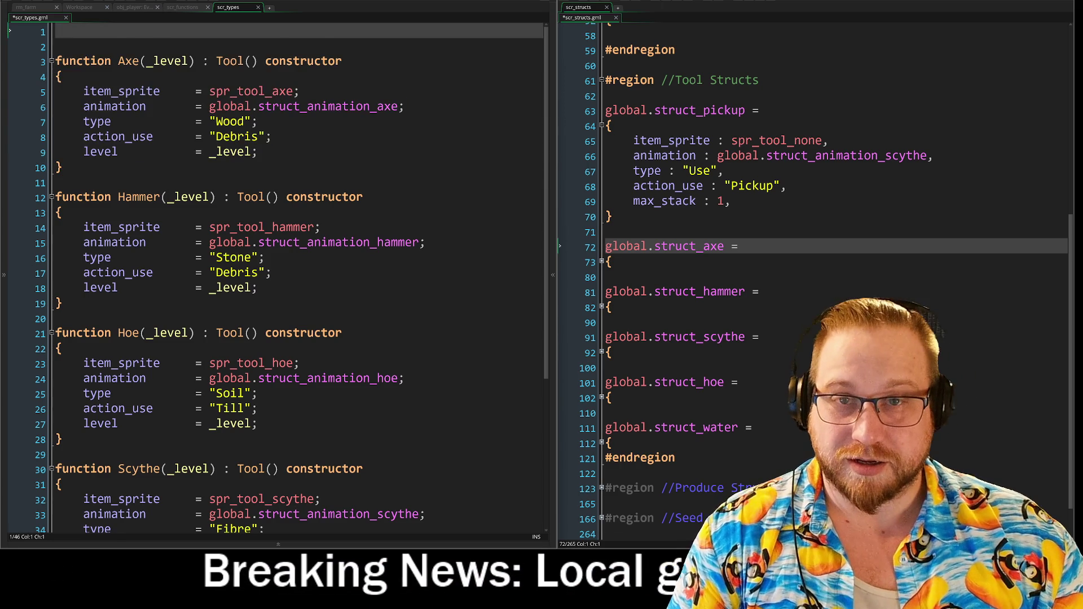
key("ctrl+v")
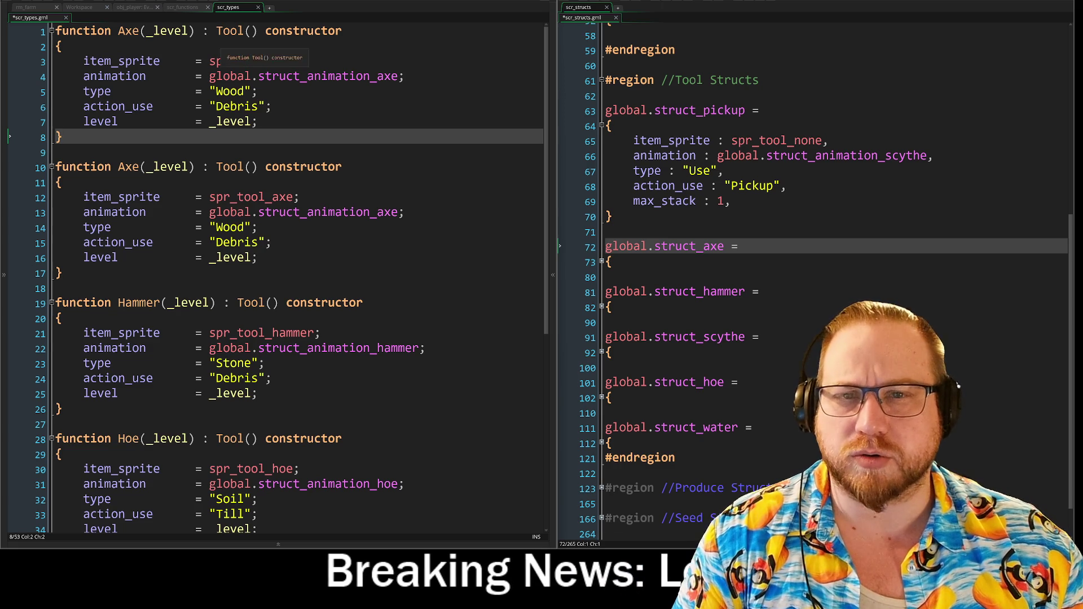
left_click(138, 32)
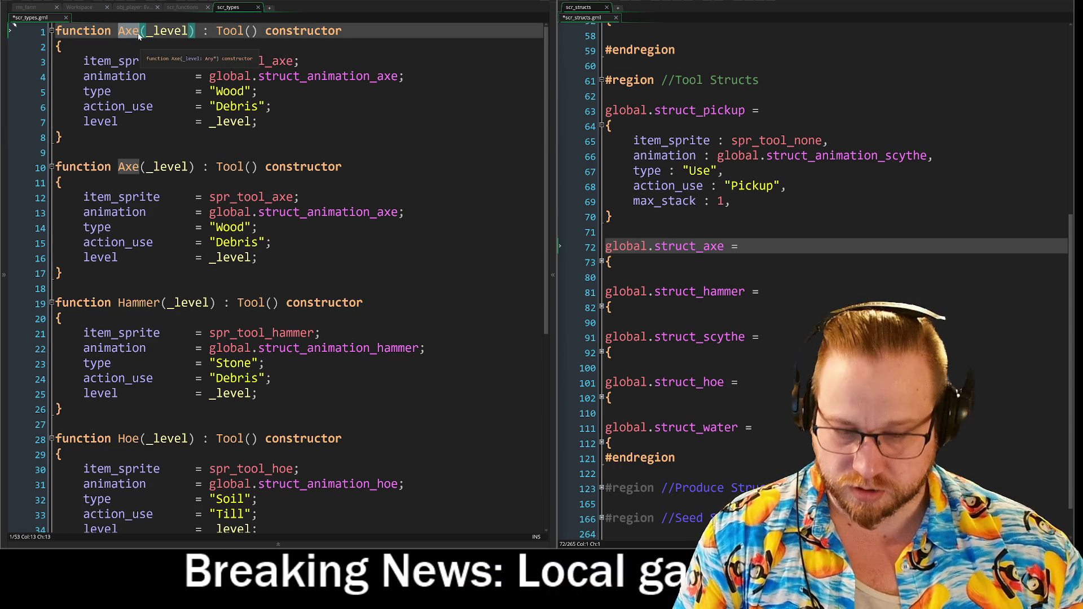
key("BackSpace")
key("BackSpace")
key("BackSpace")
type("Pickup")
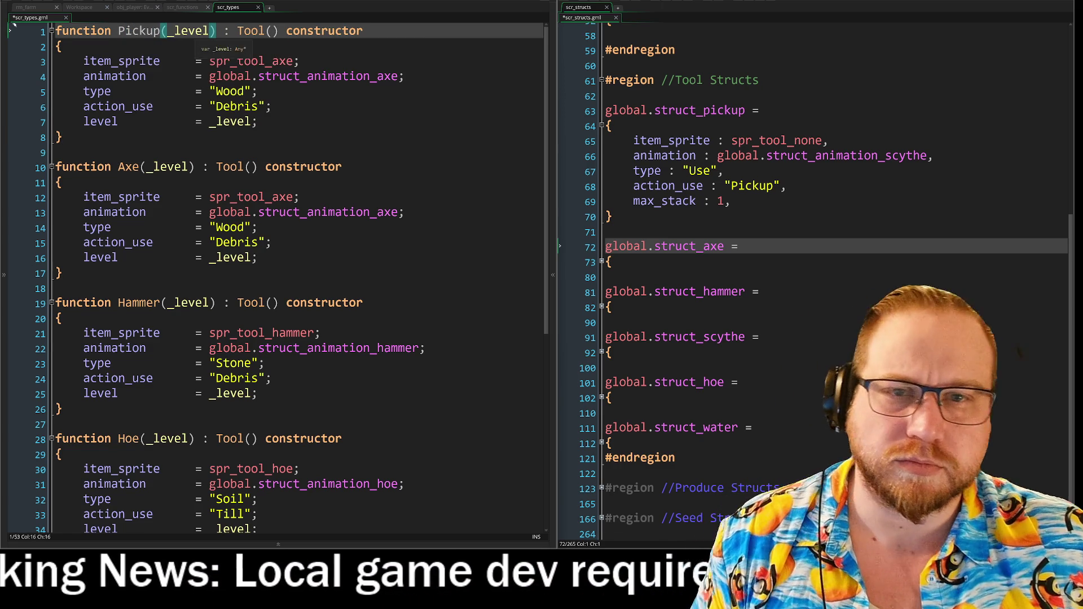
left_click_drag(168, 31, 207, 34)
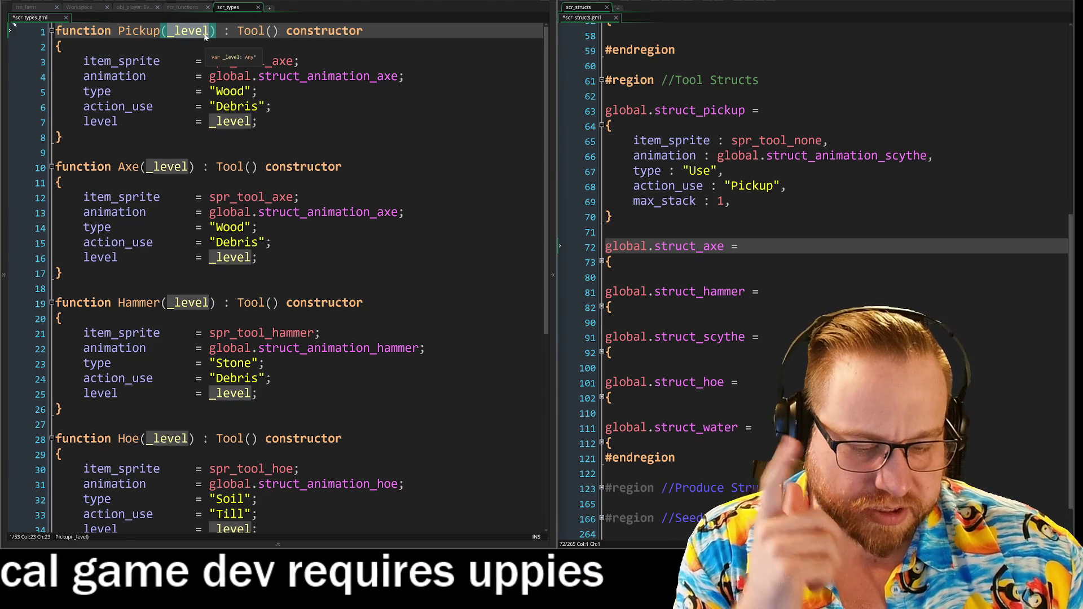
key("BackSpace")
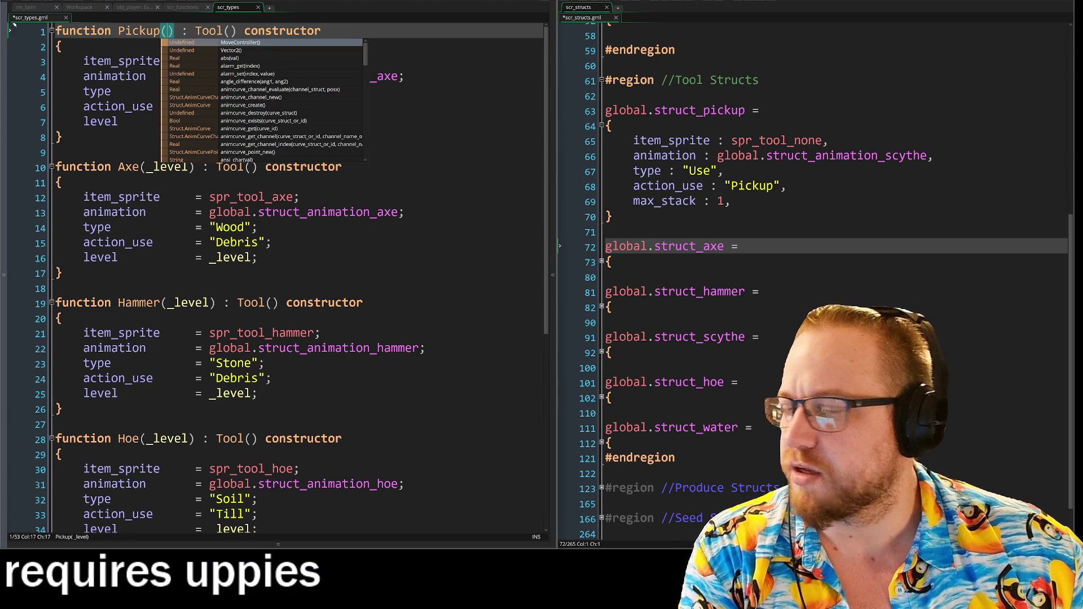
Change the Pickup sprite from spr_tool_axe to spr_tool_none
left_click(405, 76)
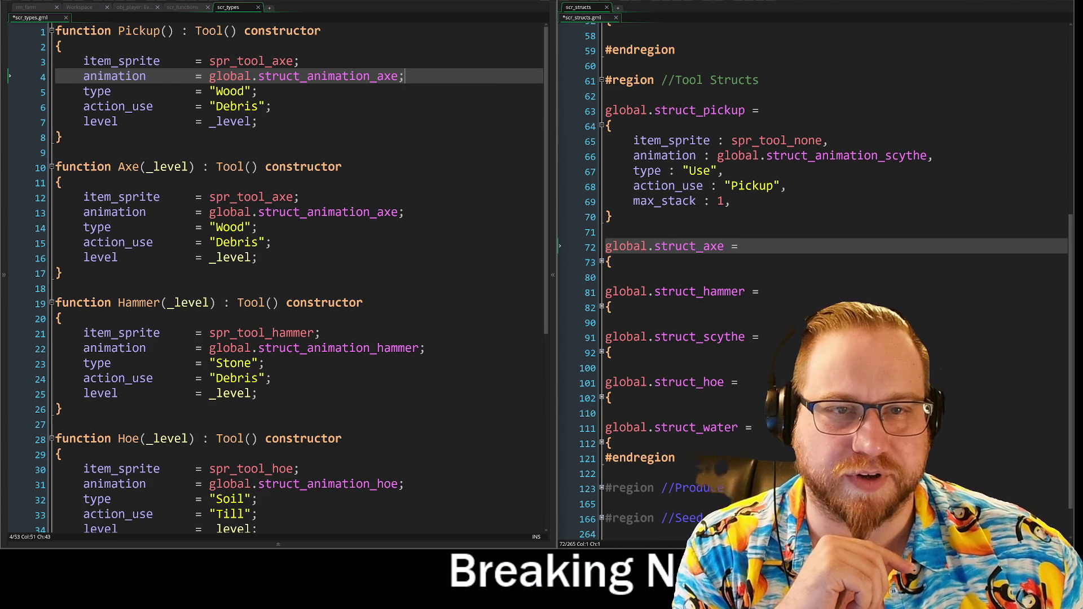
left_click_drag(273, 61, 294, 62)
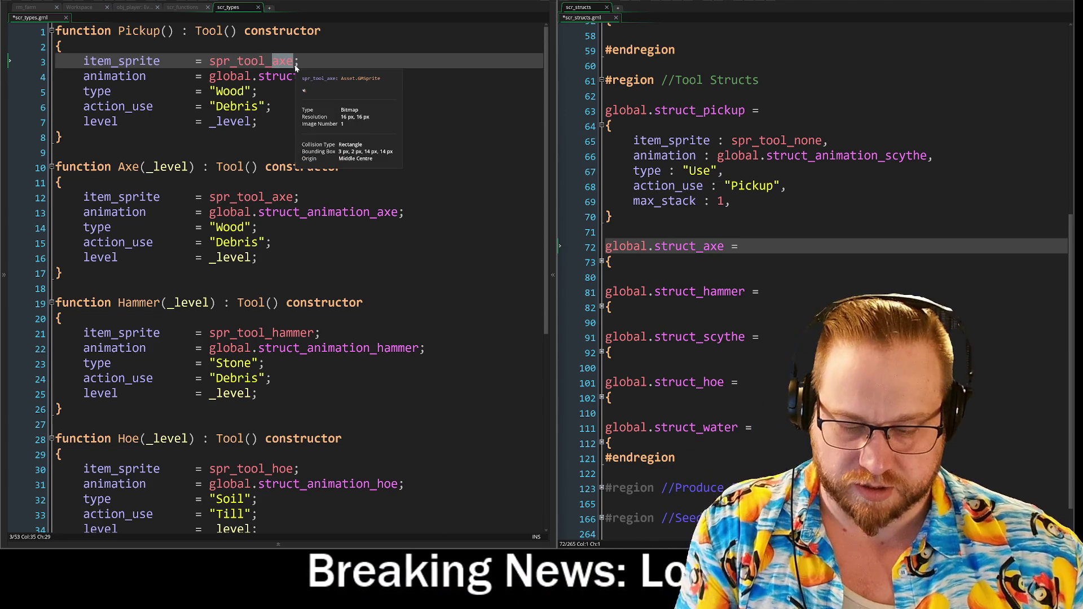
type("none")
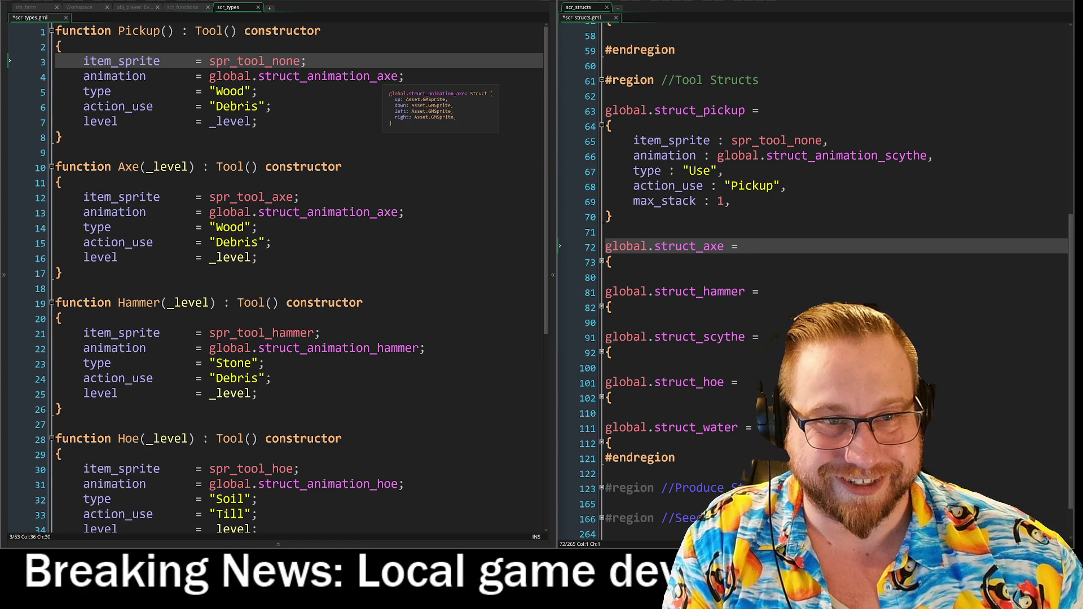
double_click(388, 76)
scroll(387, 76, "down", 7)
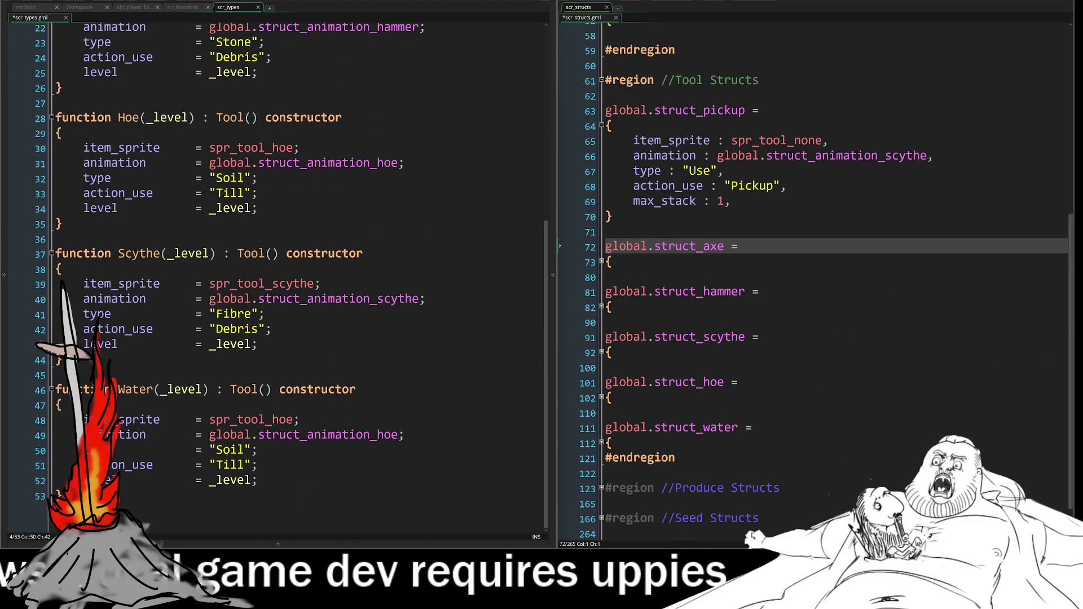
Switch the Water constructor to global.struct_animation_water and spr_tool_water
double_click(389, 435)
type("wate")
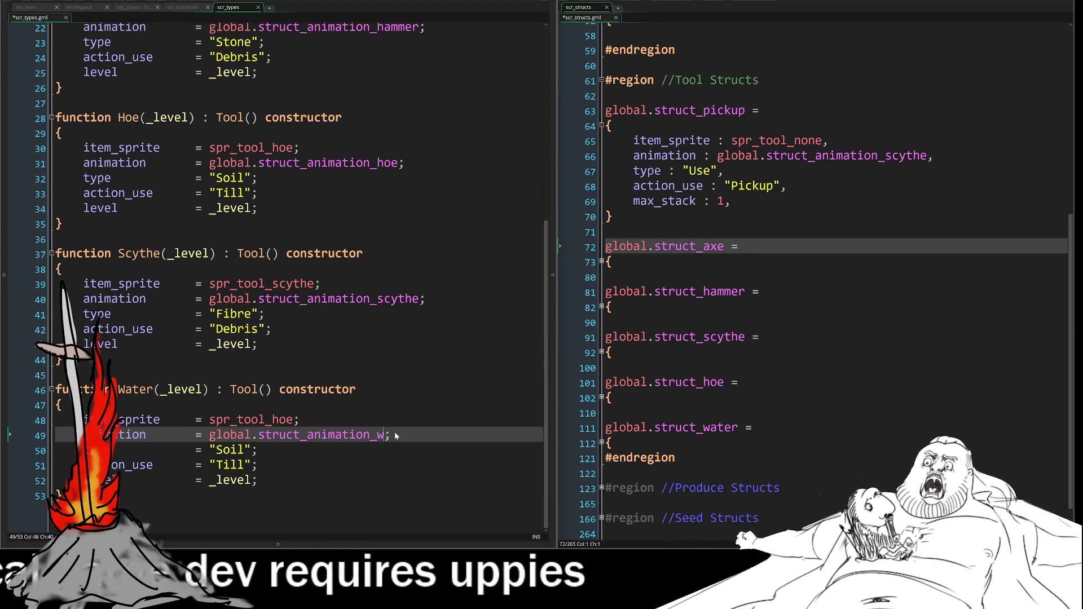
type("r")
double_click(285, 420)
type("water")
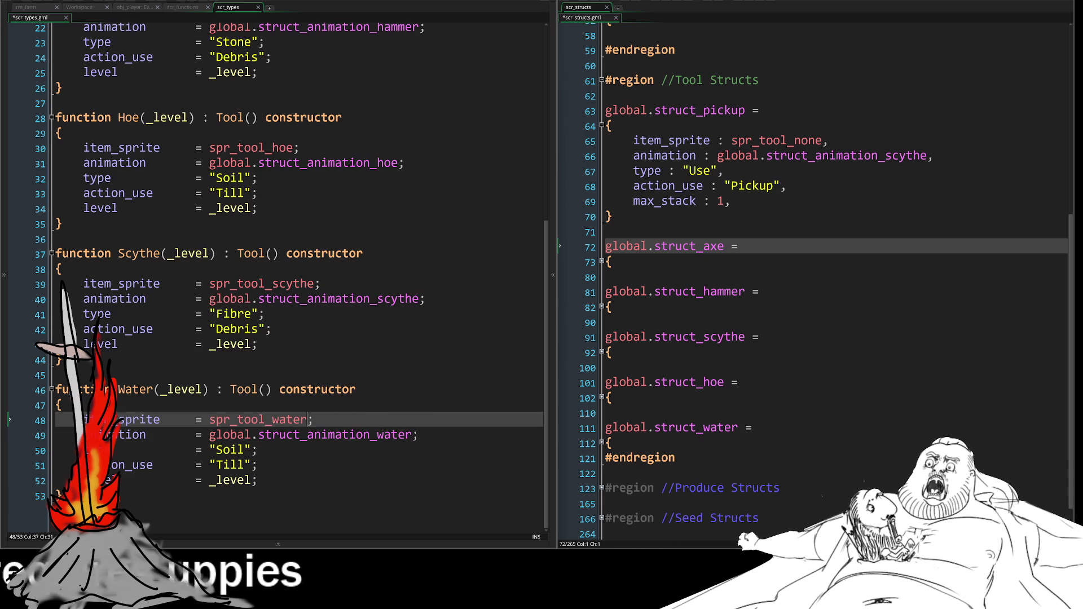
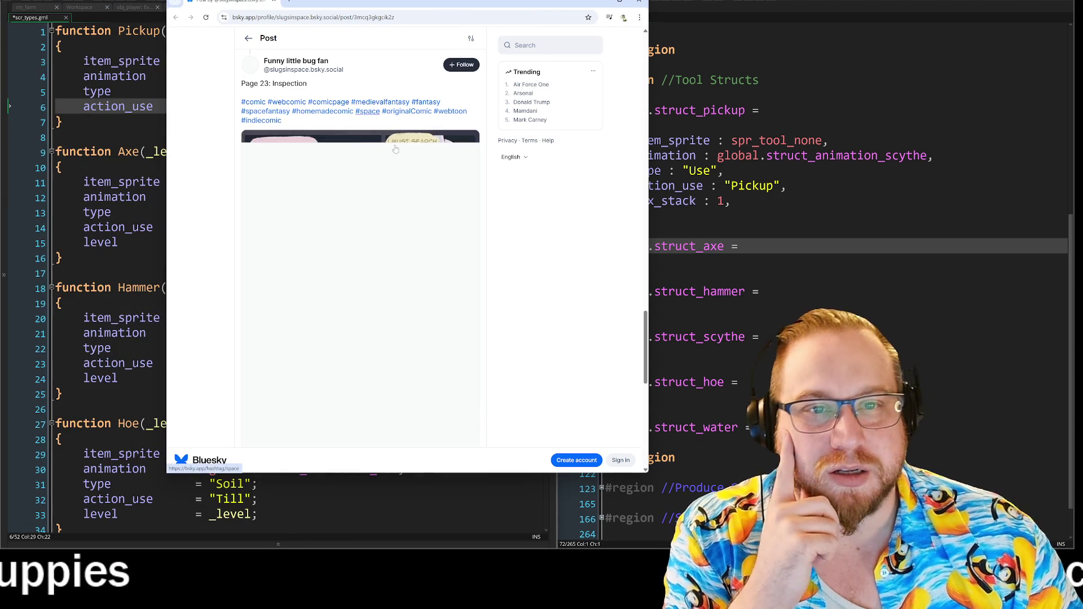
Enlarge the browser window on the Page 23: Inspection post, then select and dismiss its web address
left_click_drag(646, 473, 735, 538)
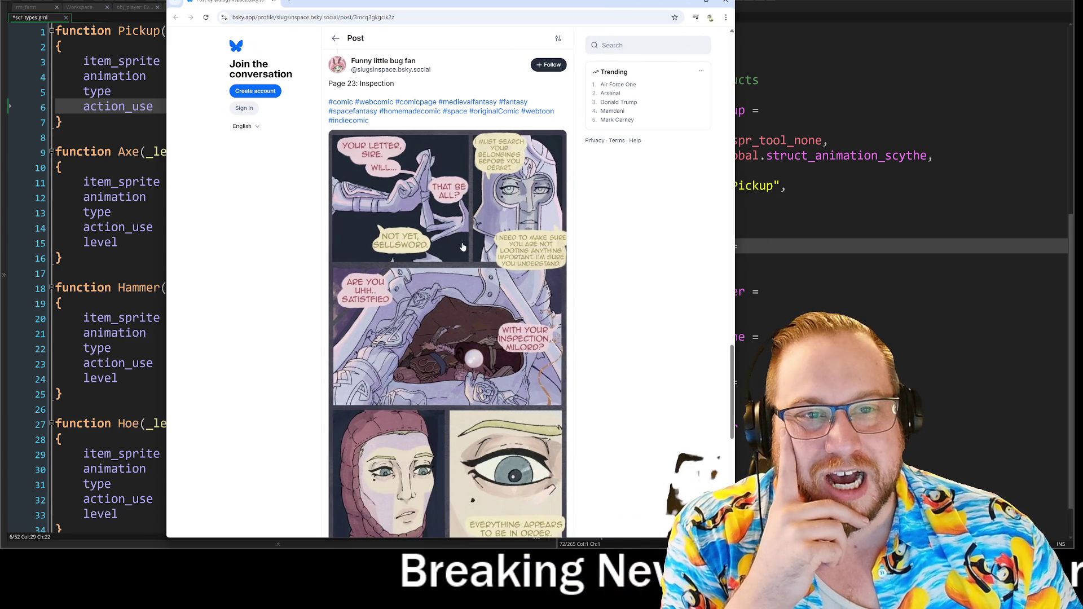
scroll(463, 247, "down", 1)
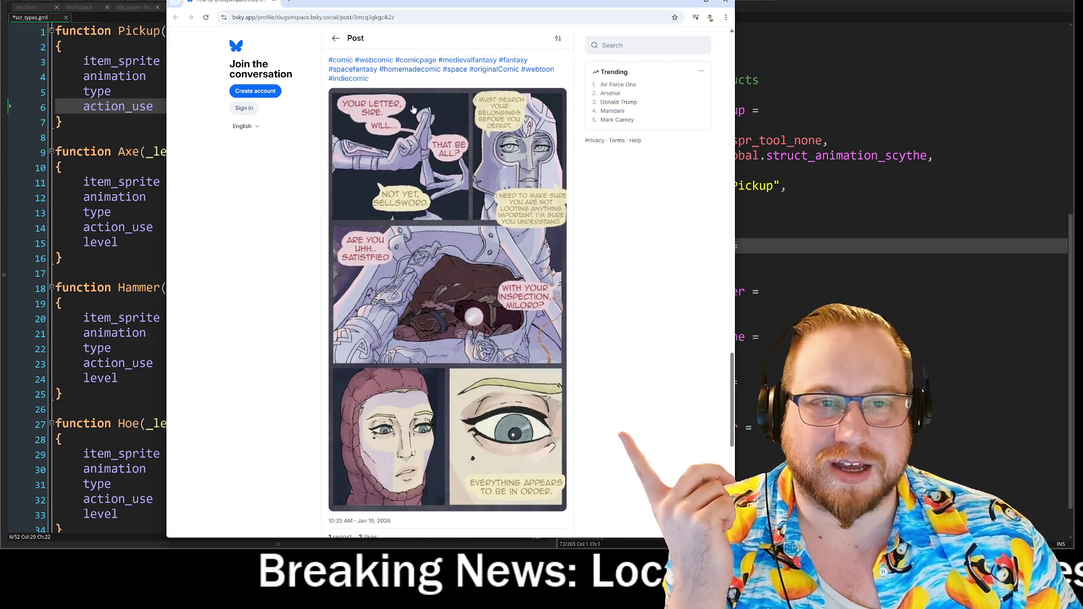
left_click(349, 17)
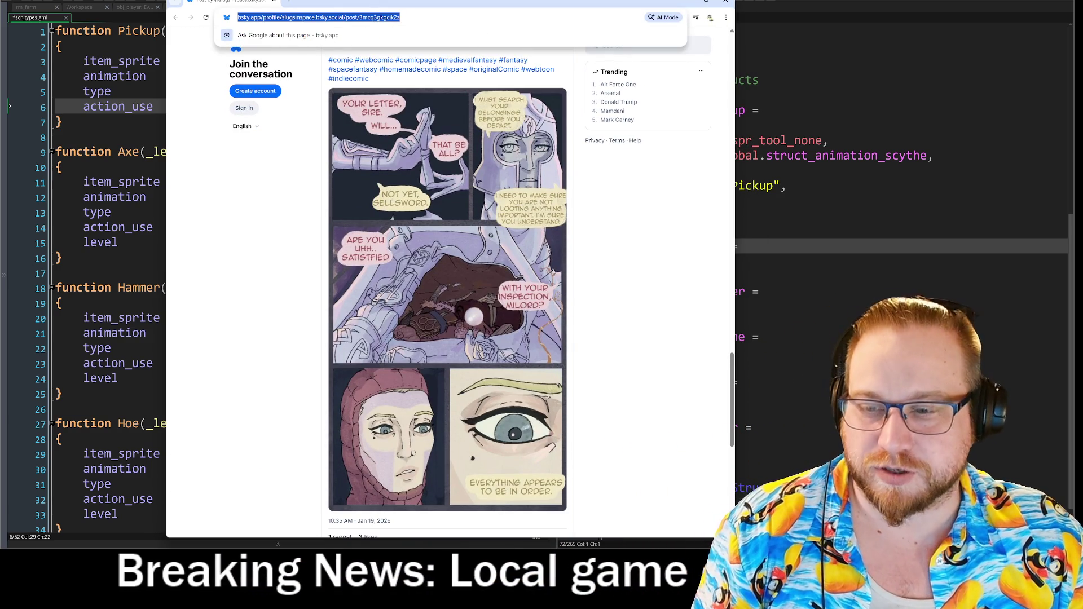
key("Escape")
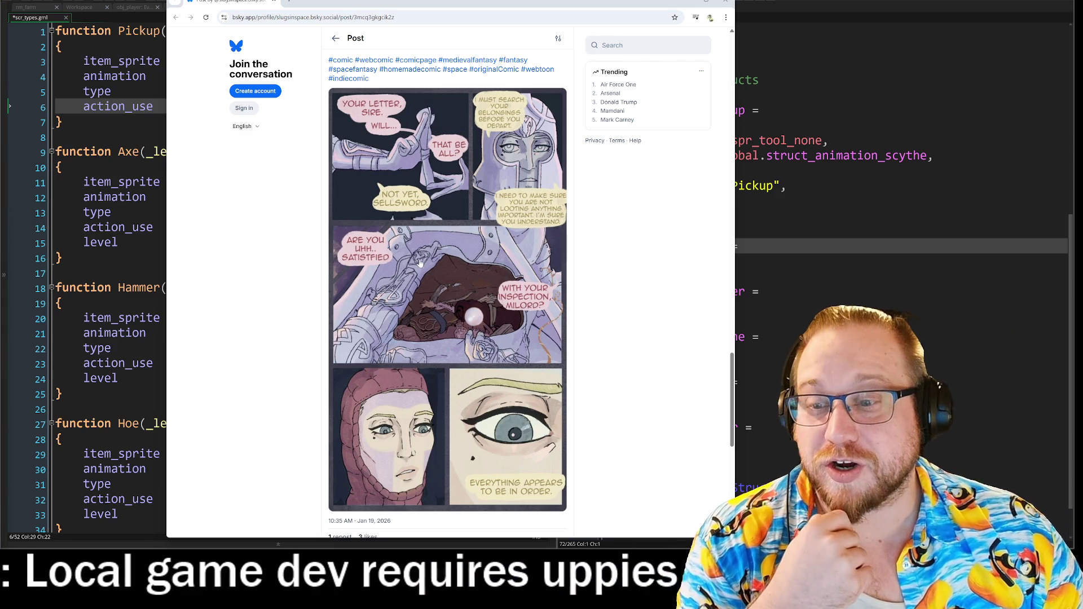
Scroll back up the thread through earlier comic pages to Page 8 and Page 9
scroll(416, 234, "up", 3)
scroll(414, 229, "up", 10)
scroll(477, 275, "up", 12)
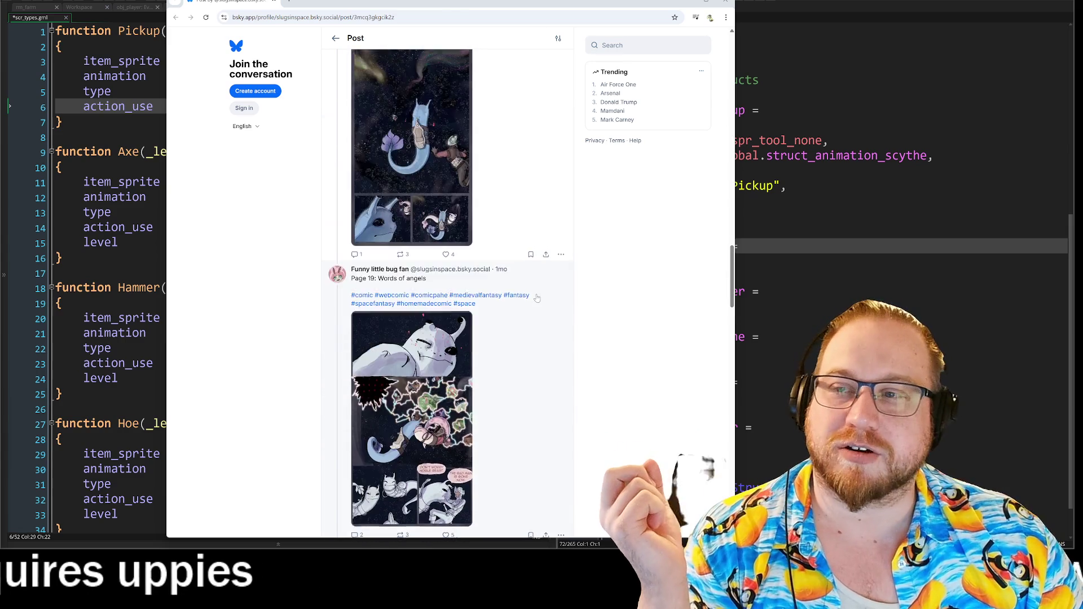
scroll(537, 297, "up", 14)
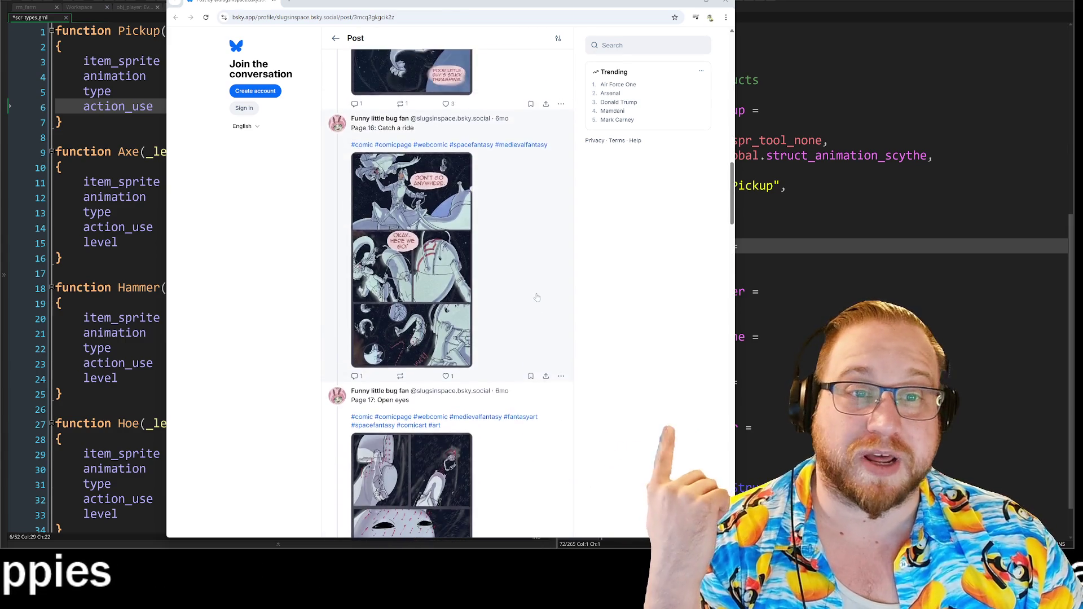
scroll(537, 298, "up", 3)
scroll(531, 291, "down", 2)
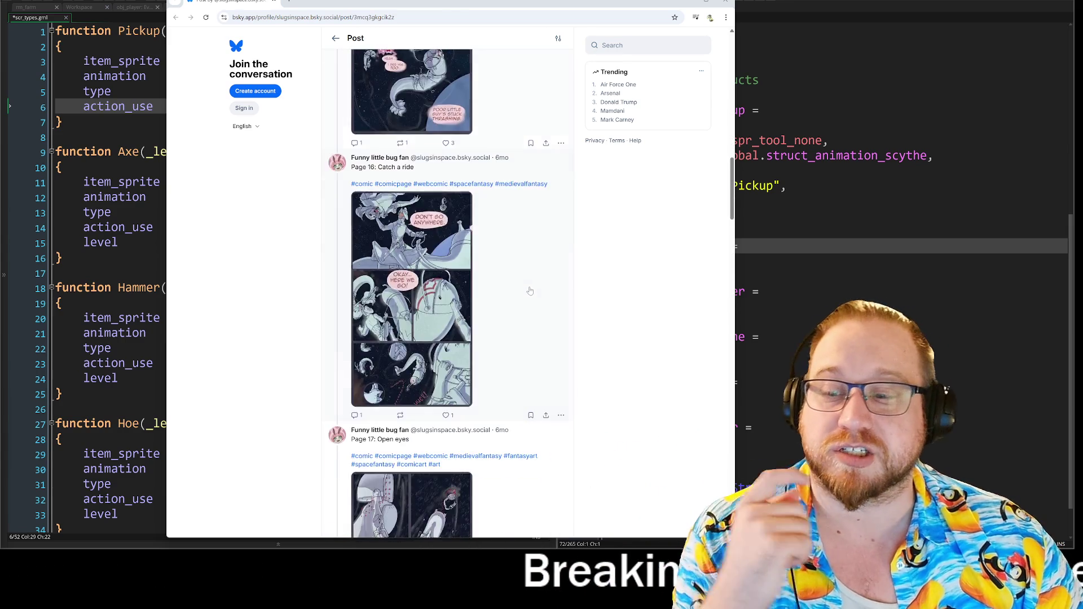
scroll(531, 291, "down", 13)
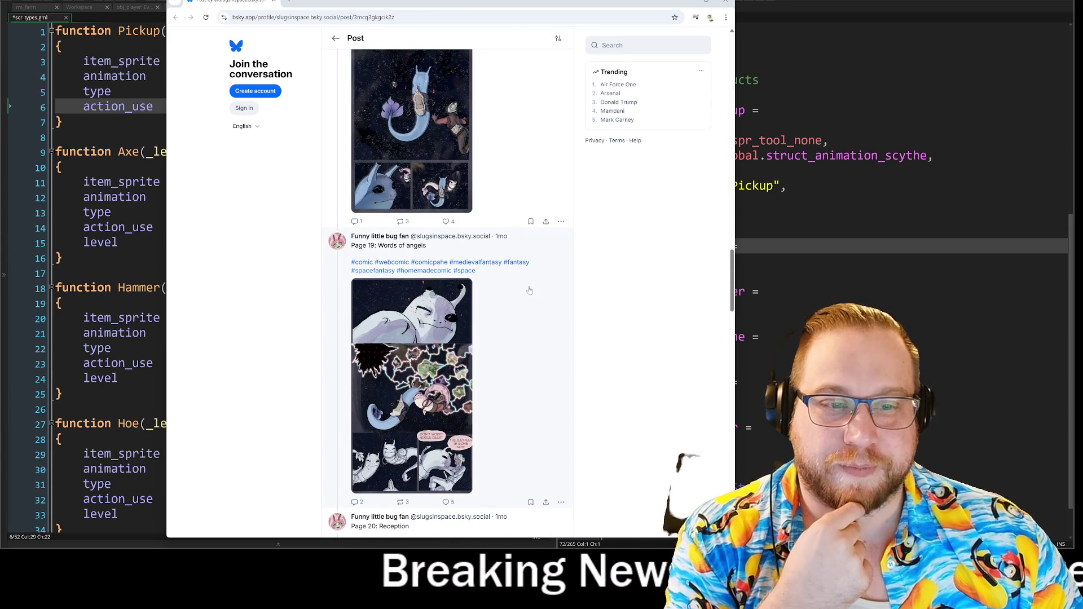
scroll(530, 290, "down", 6)
scroll(526, 282, "up", 6)
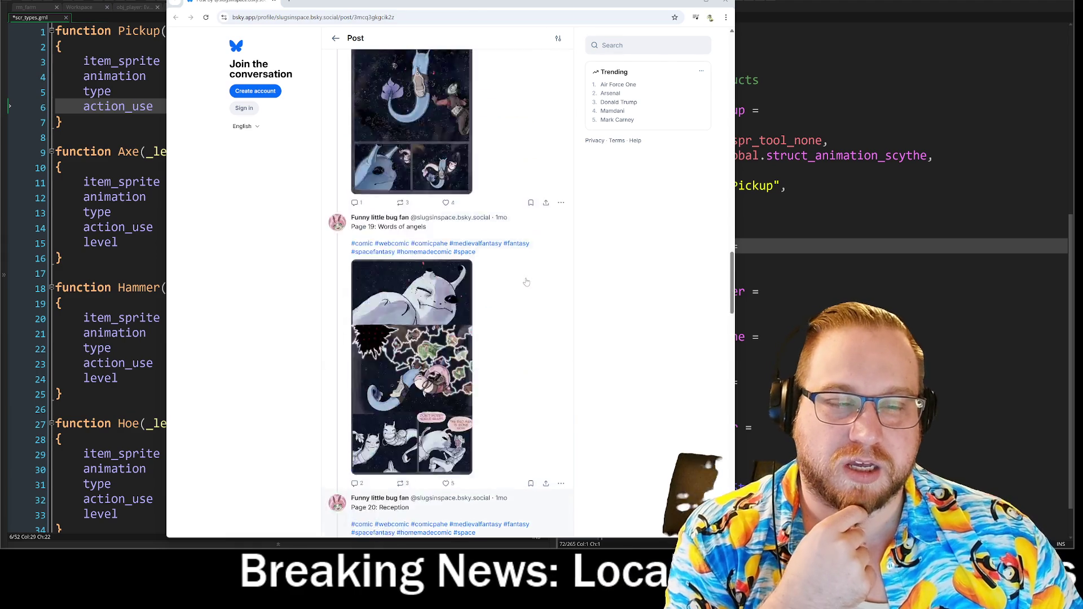
scroll(526, 282, "up", 8)
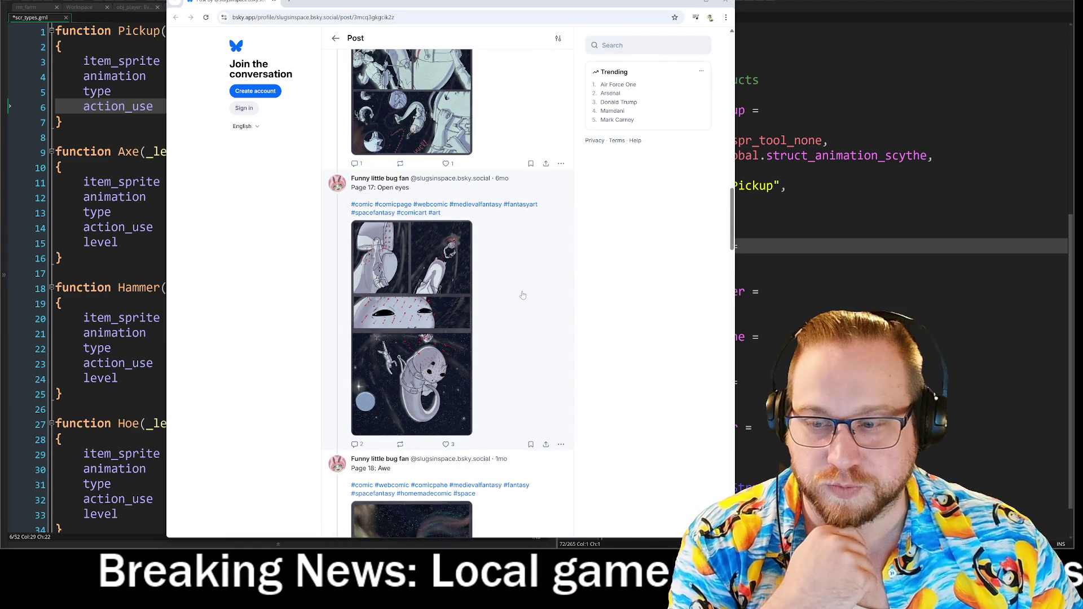
scroll(522, 354, "up", 2)
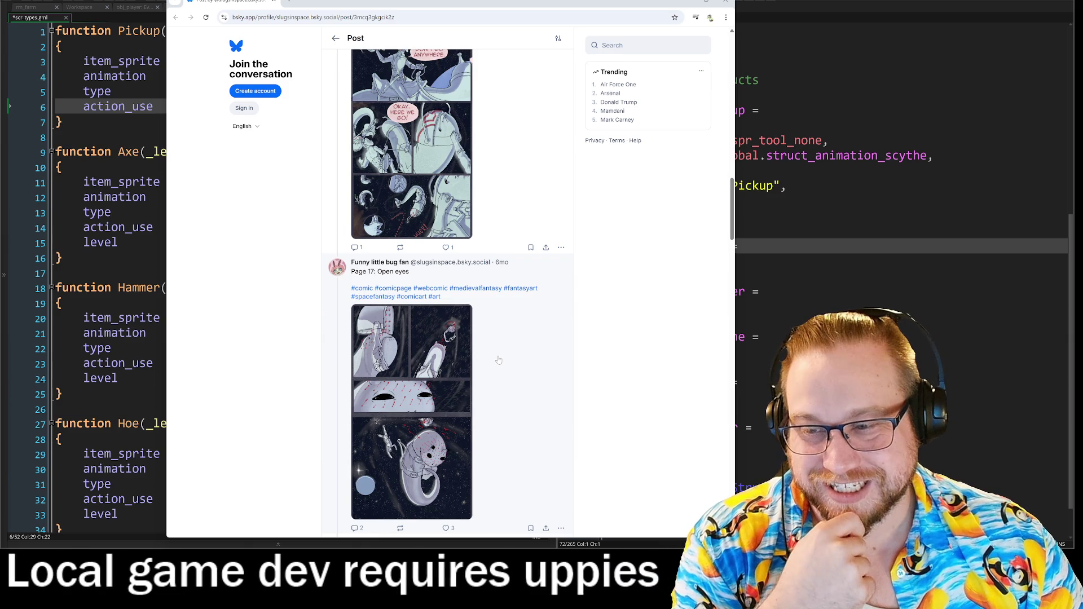
scroll(499, 363, "up", 2)
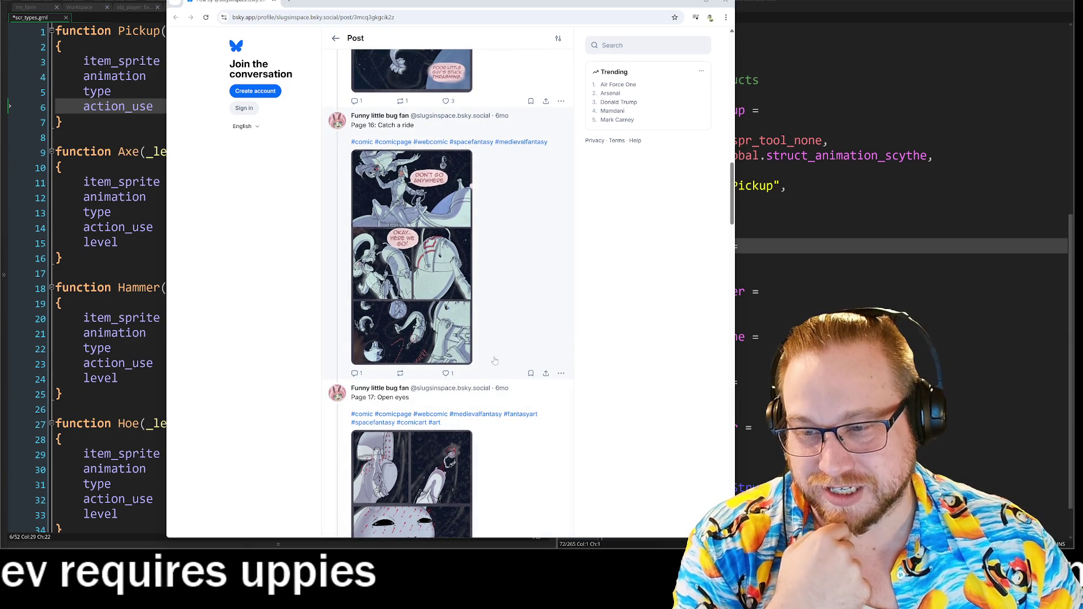
scroll(495, 361, "up", 20)
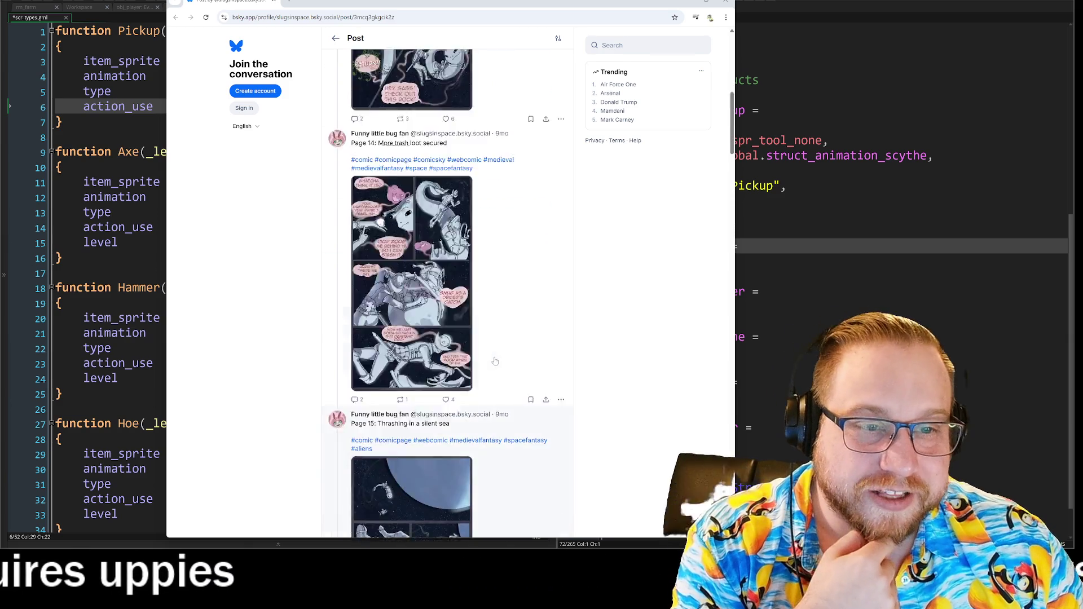
scroll(492, 361, "down", 8)
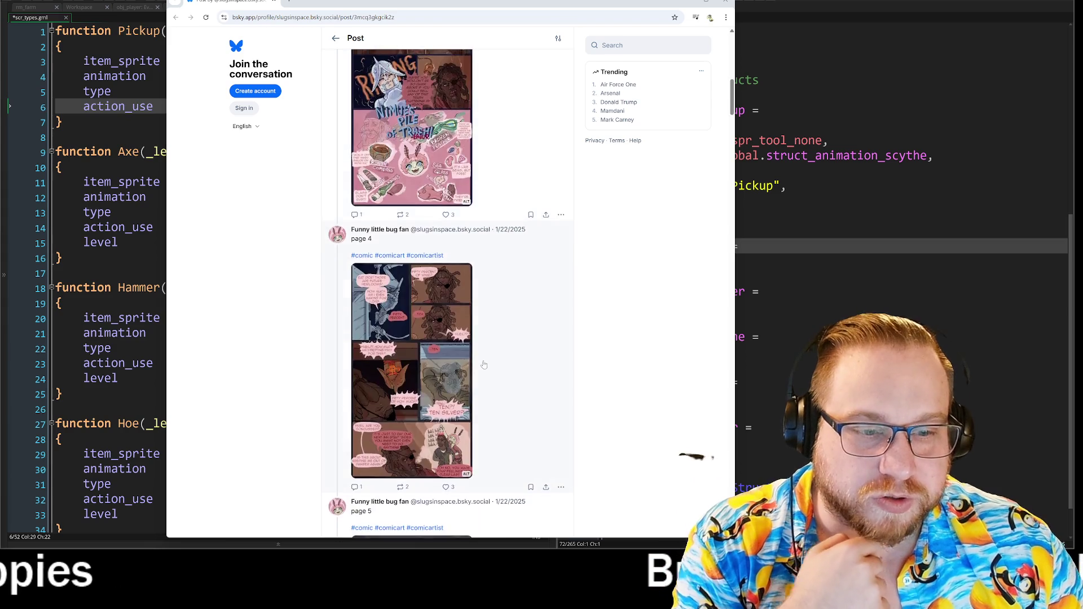
scroll(484, 365, "down", 10)
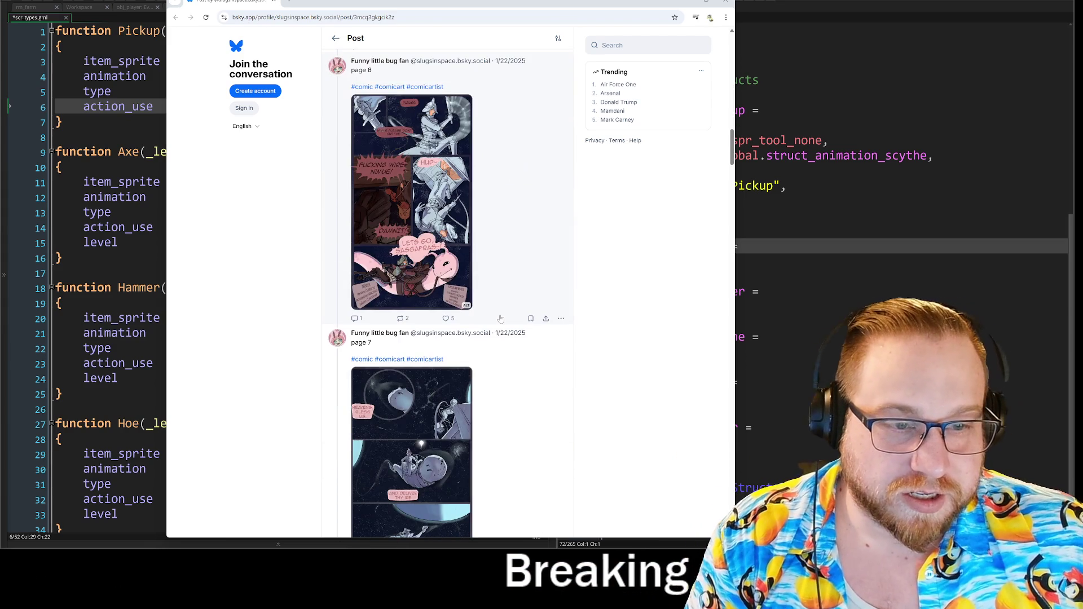
scroll(540, 311, "down", 4)
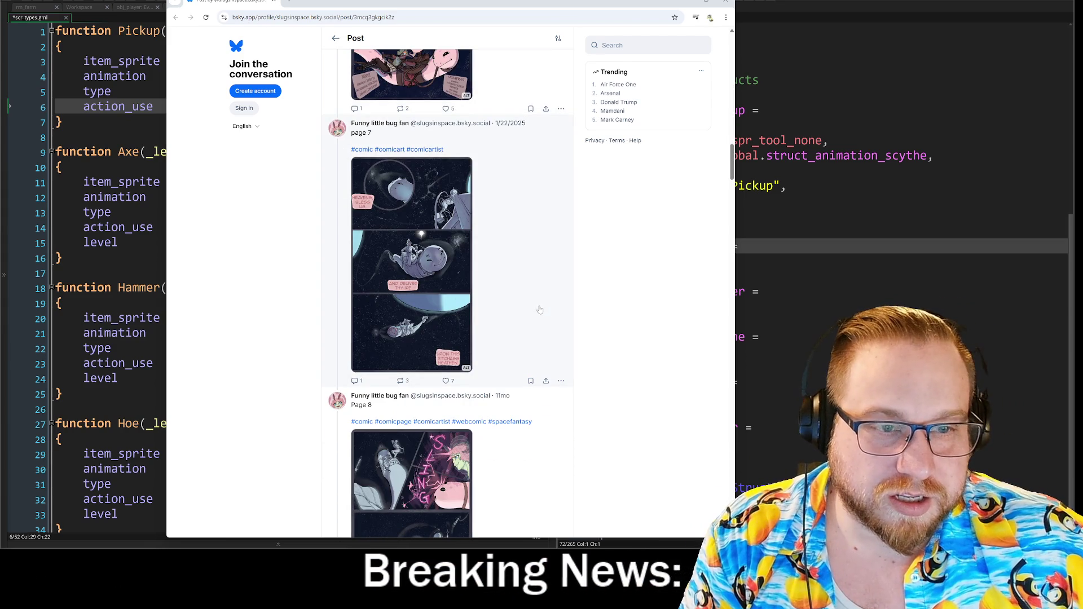
scroll(540, 310, "down", 4)
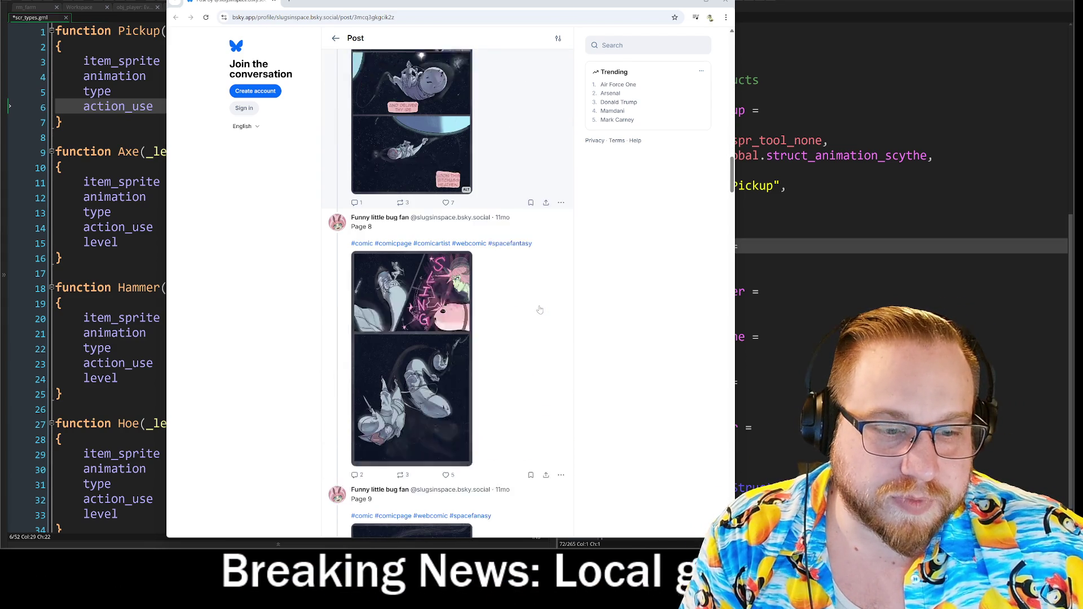
left_click(437, 337)
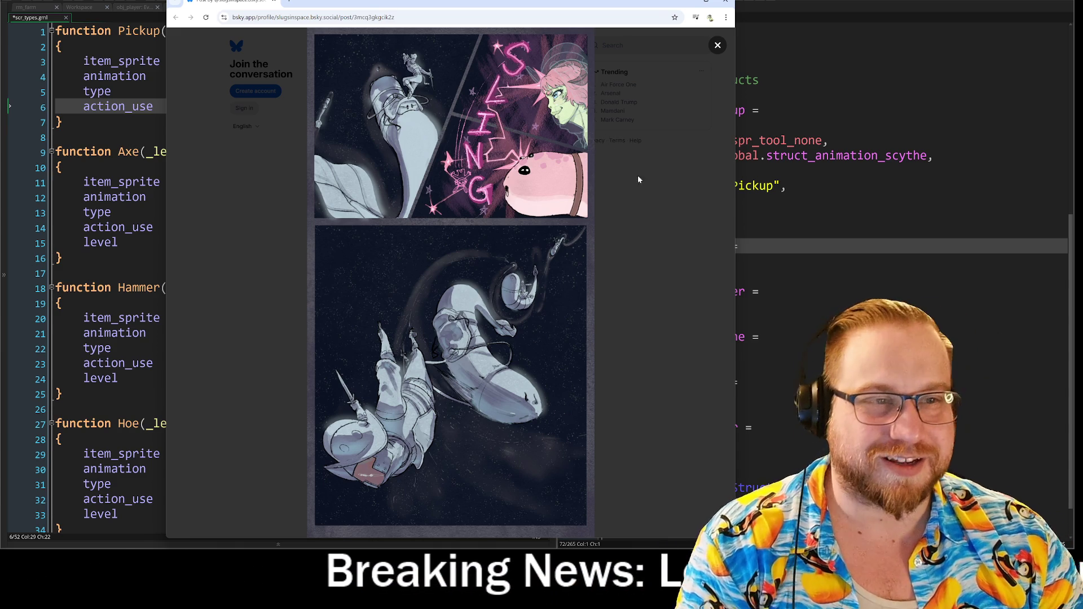
left_click(719, 47)
scroll(698, 242, "down", 10)
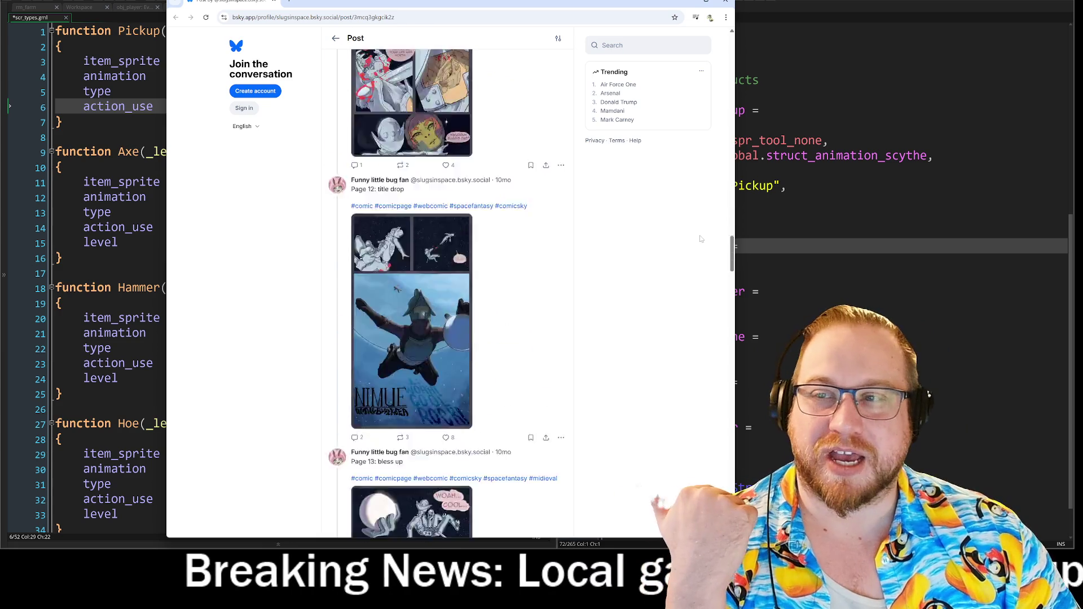
Resize the browser window larger and scroll up to the Page 21: Introductions and Page 22: Letter Opener posts
scroll(698, 241, "down", 20)
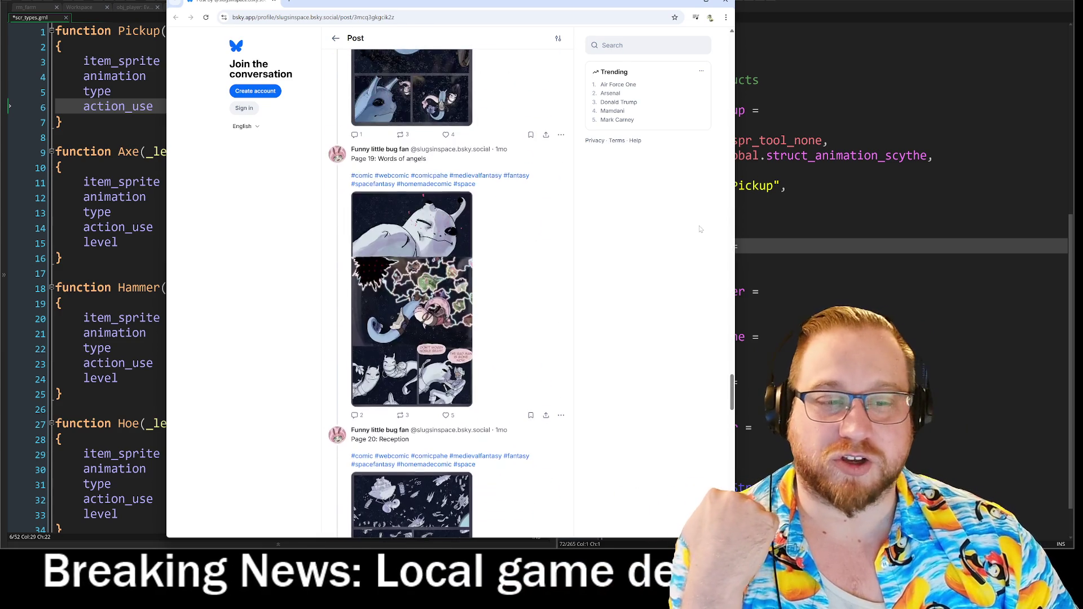
scroll(698, 232, "down", 15)
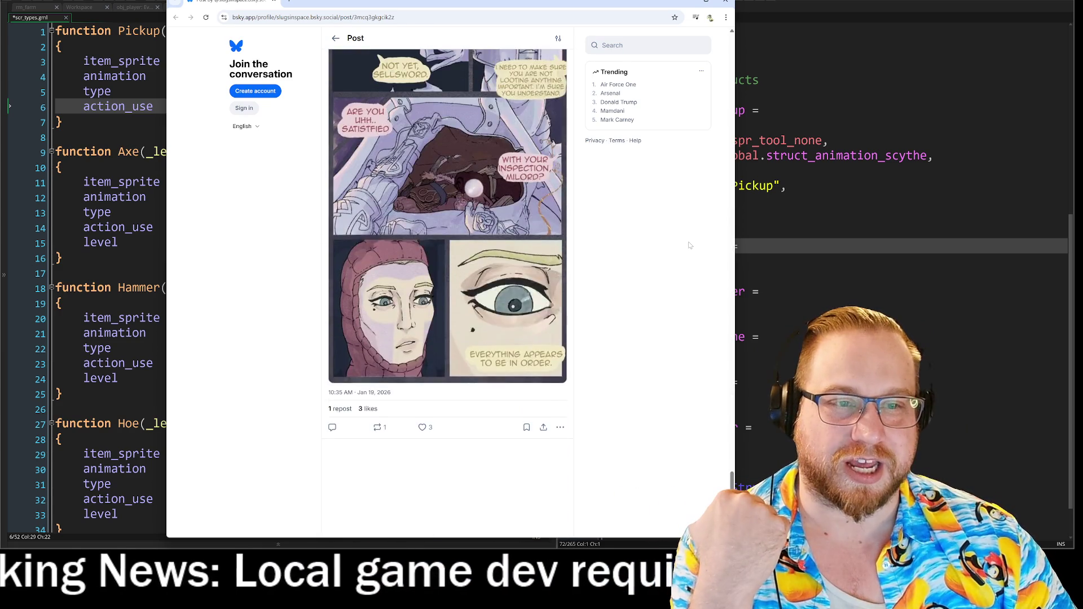
scroll(689, 246, "up", 1)
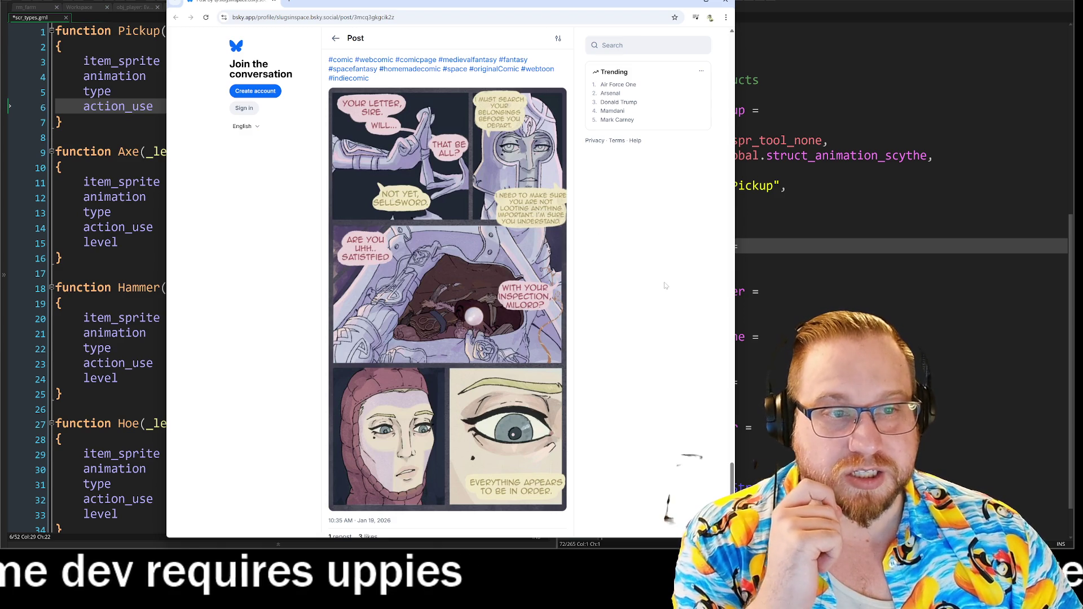
scroll(650, 282, "up", 2)
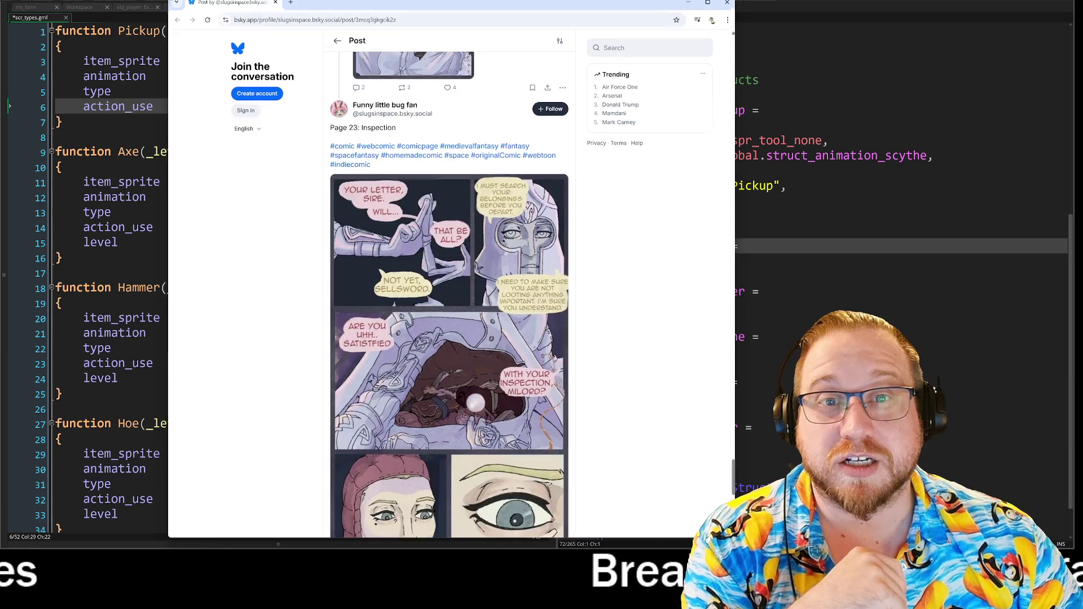
left_click_drag(419, 2, 484, 198)
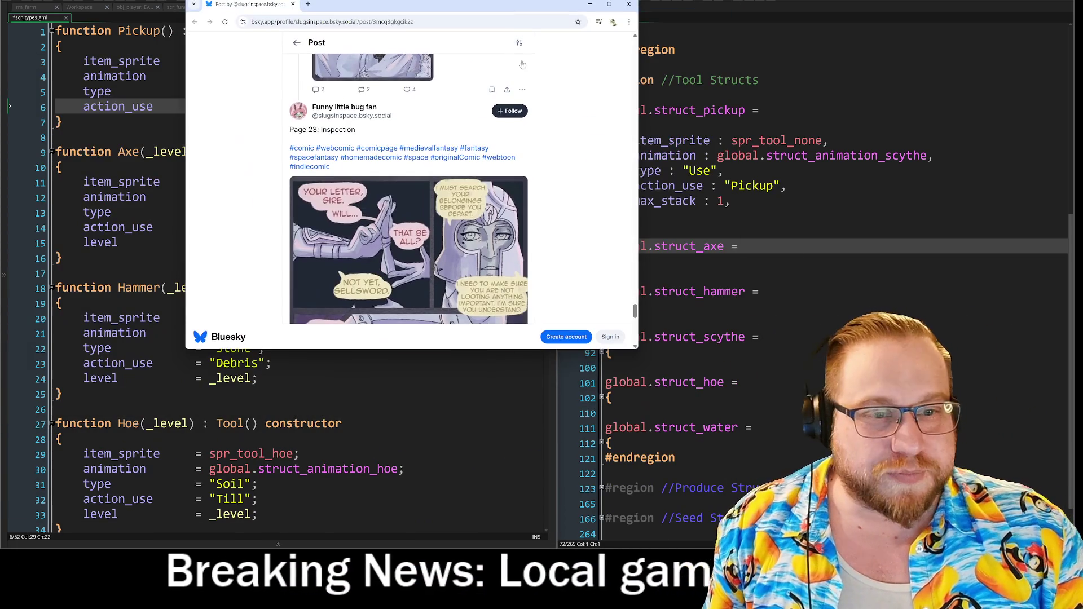
left_click_drag(673, 432, 741, 531)
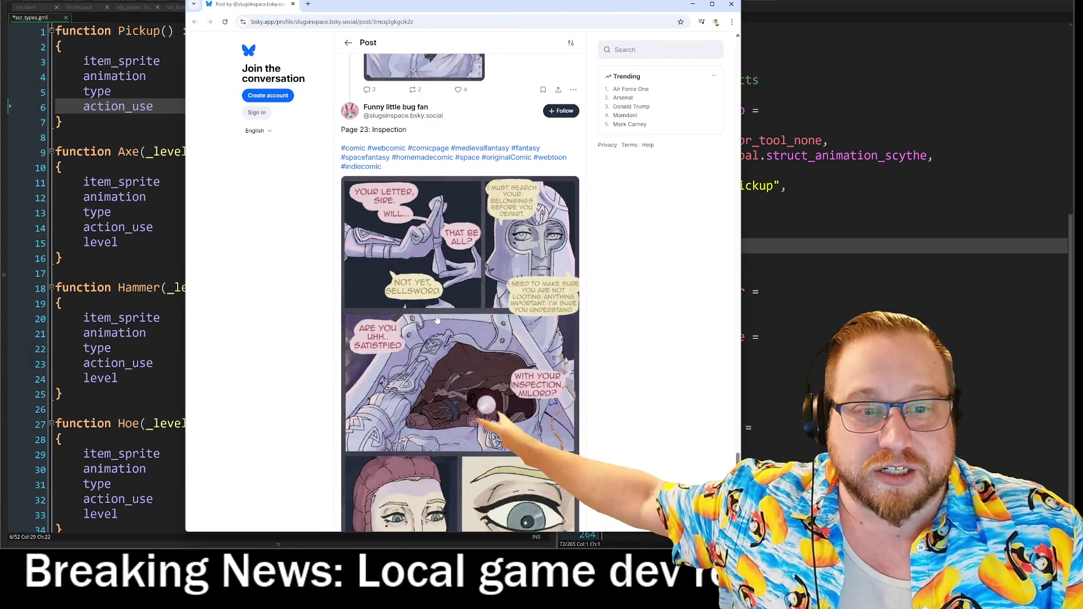
scroll(456, 323, "up", 5)
scroll(455, 322, "up", 3)
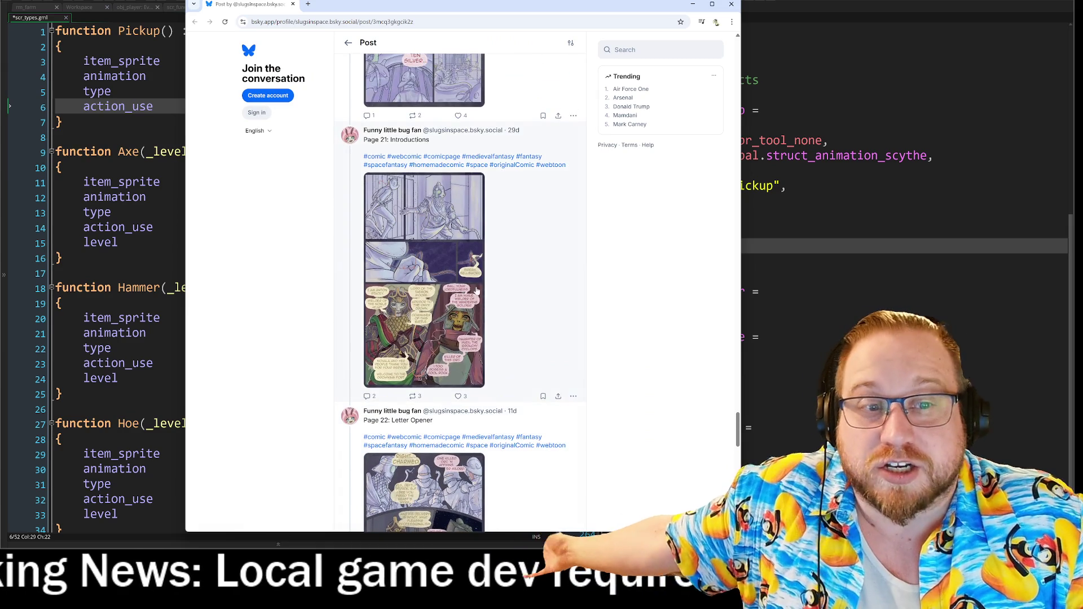
View the Page 21 comic full size, close it, and scroll up to earlier pages
left_click(438, 222)
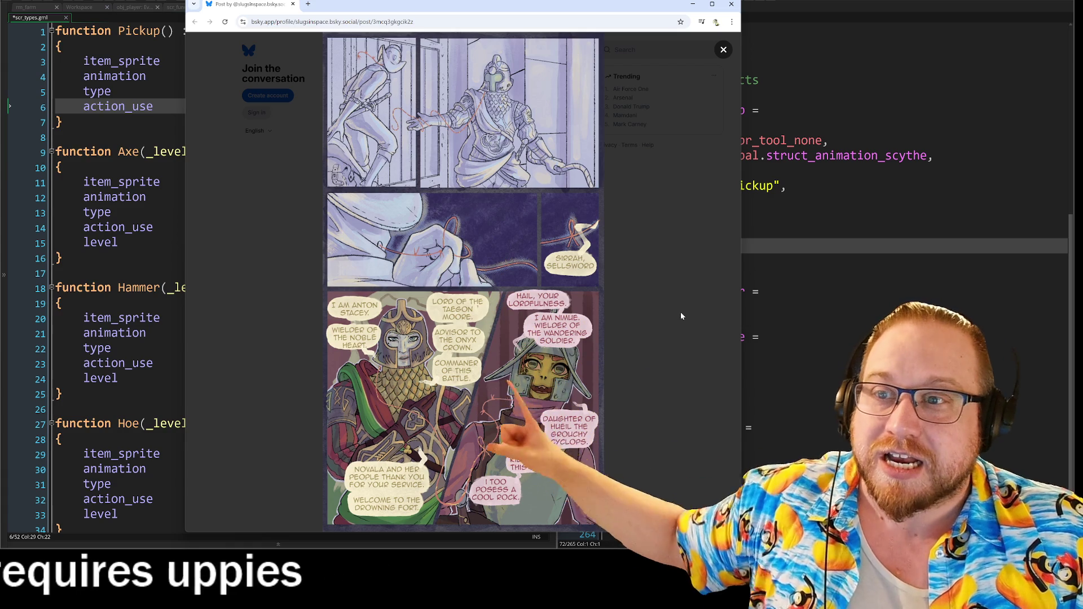
left_click(683, 312)
scroll(511, 308, "up", 9)
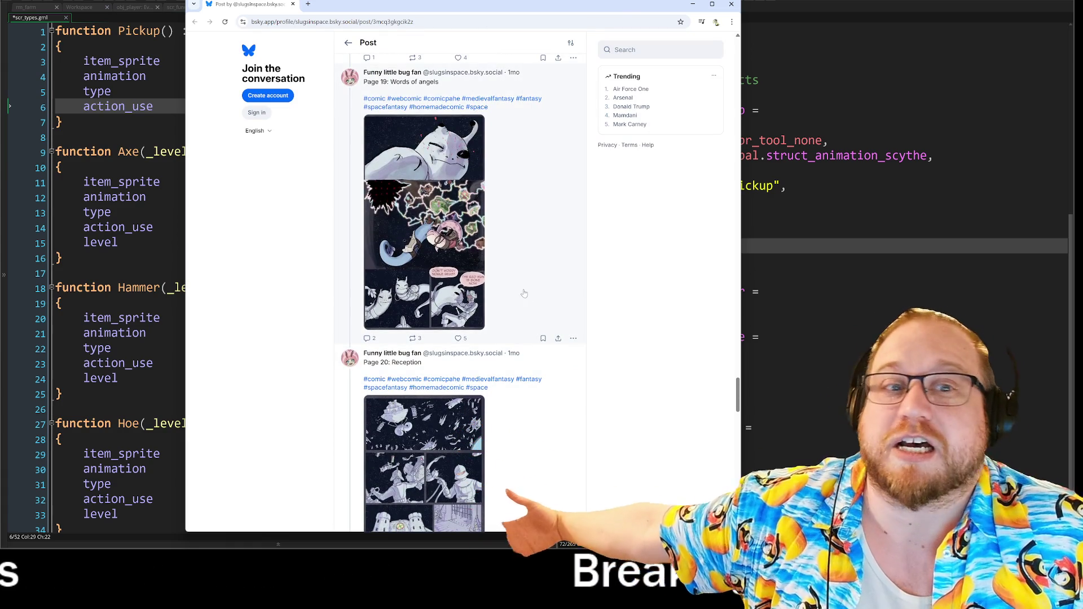
scroll(526, 293, "up", 5)
scroll(533, 262, "up", 5)
scroll(532, 259, "up", 4)
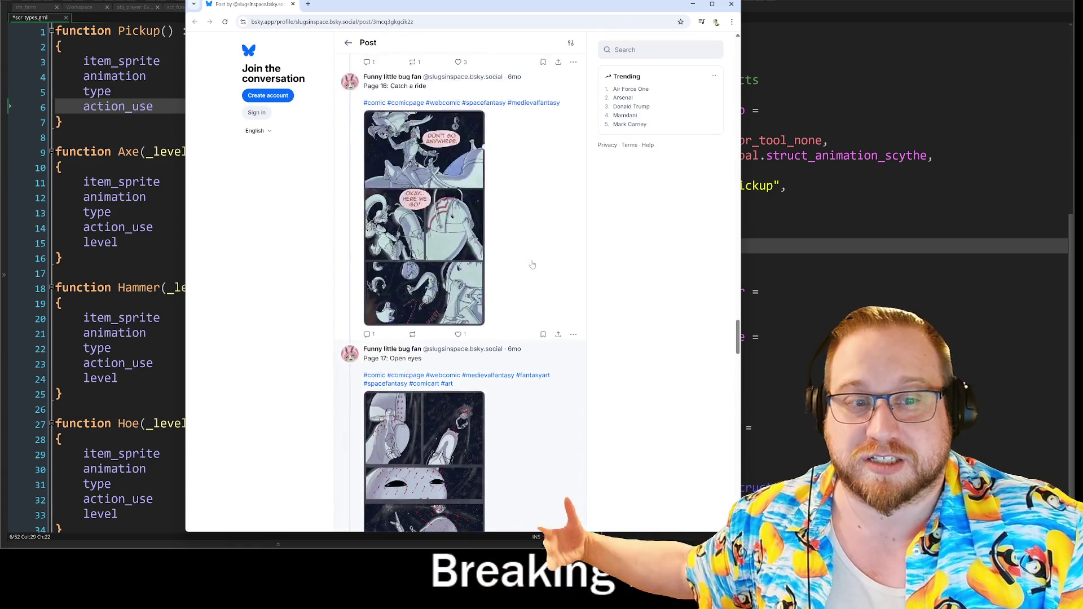
scroll(508, 282, "down", 2)
View an earlier page and Page 19 enlarged, then close the browser window
left_click(454, 337)
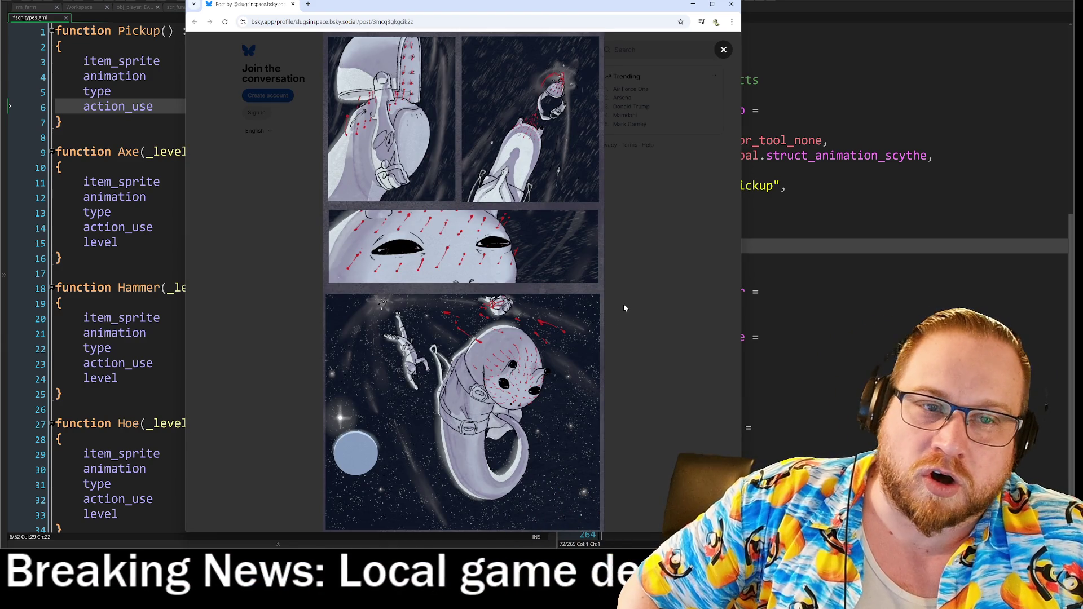
left_click(624, 304)
scroll(615, 303, "down", 10)
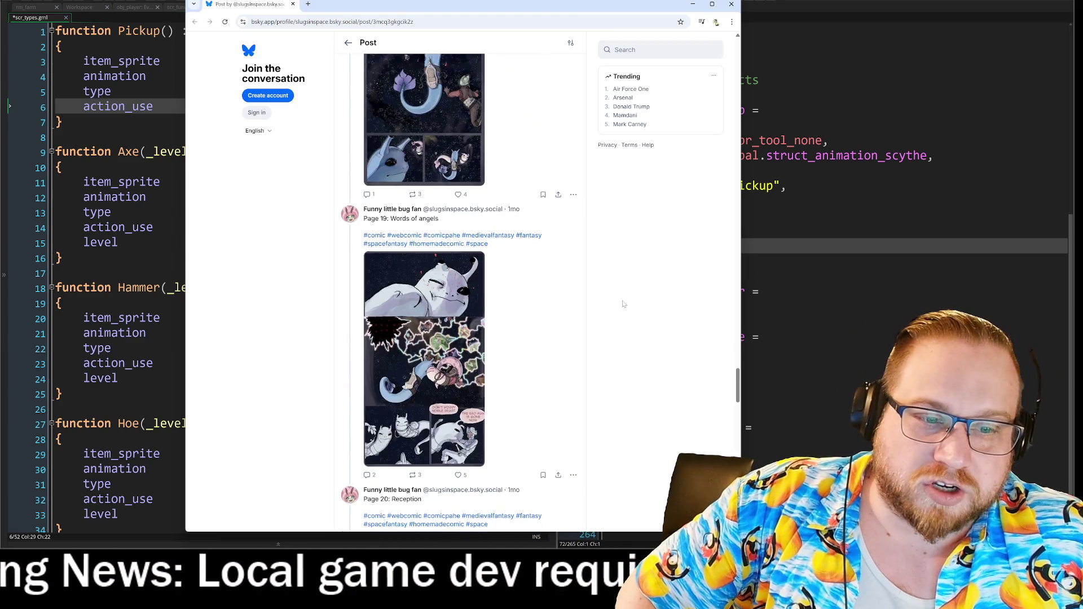
left_click(468, 248)
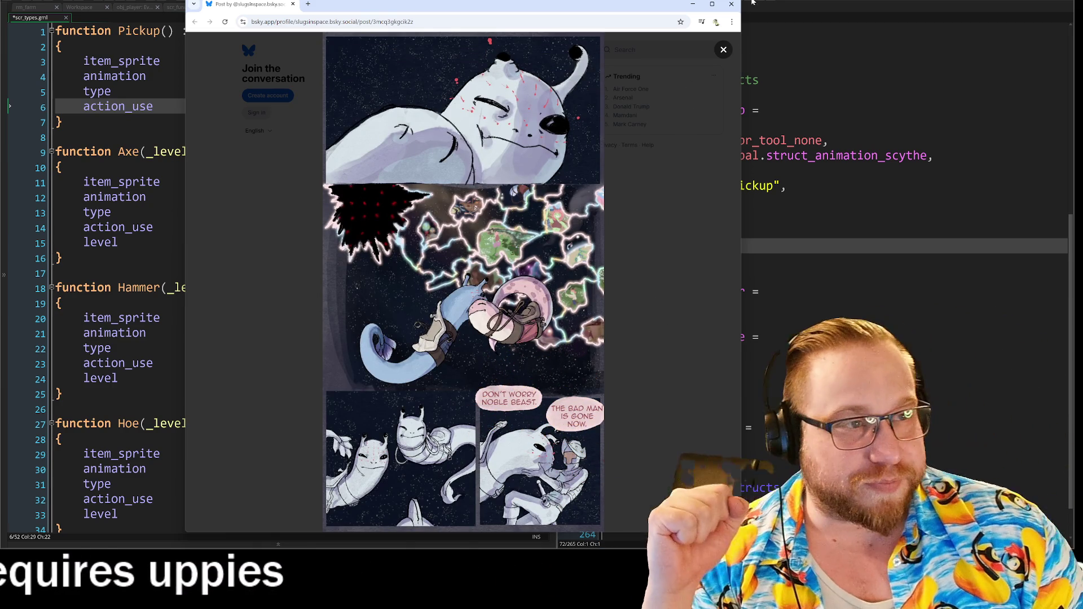
left_click(731, 4)
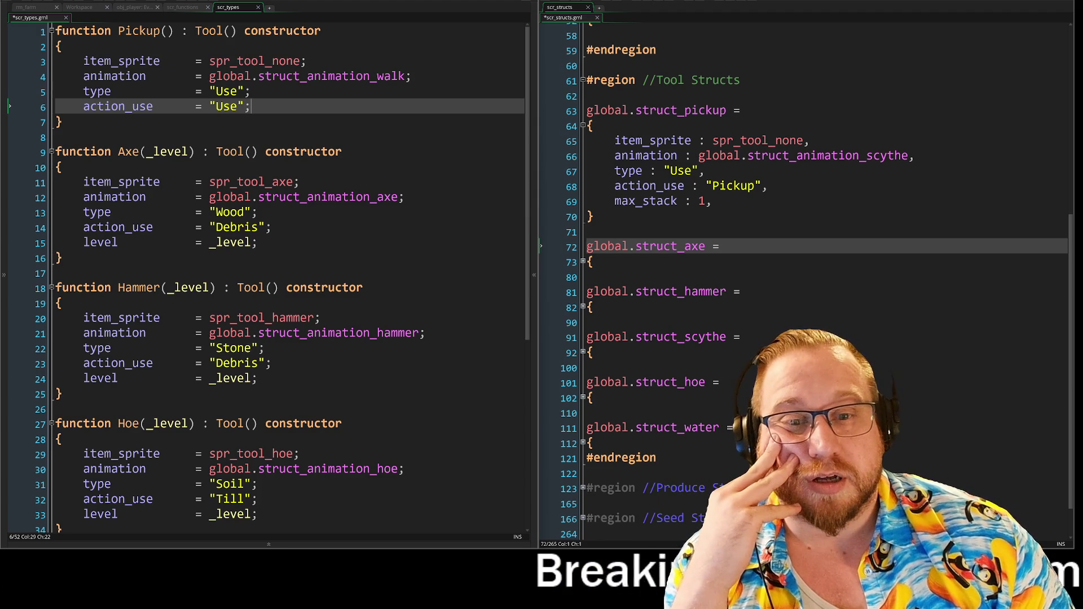
left_click(56, 273)
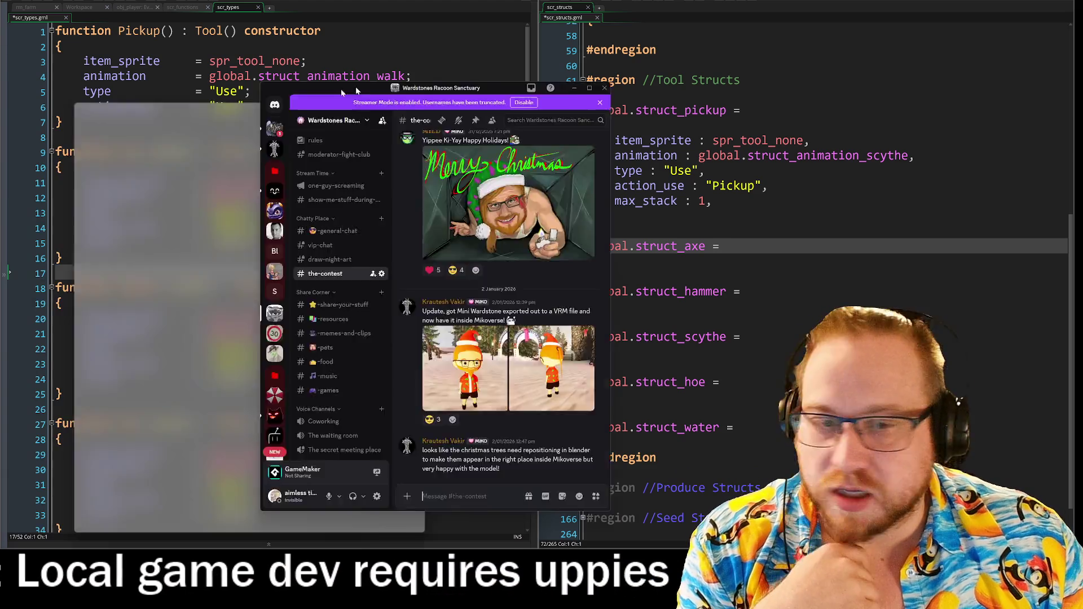
key("alt+Tab")
left_click(456, 306)
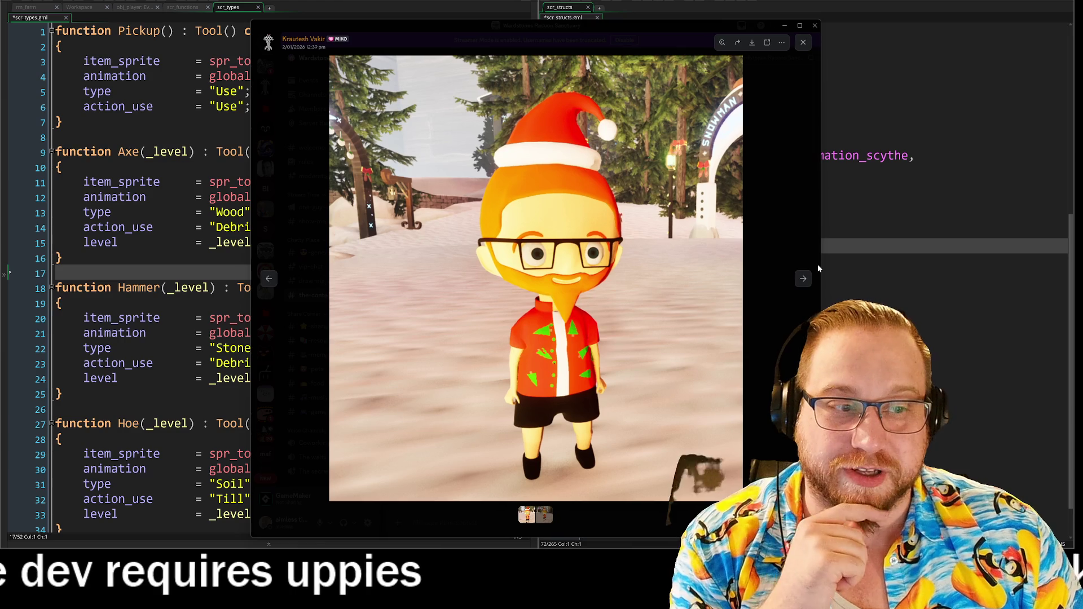
Flip to the next attached image and back to the front-view picture, move the viewer left, then close it
left_click(804, 280)
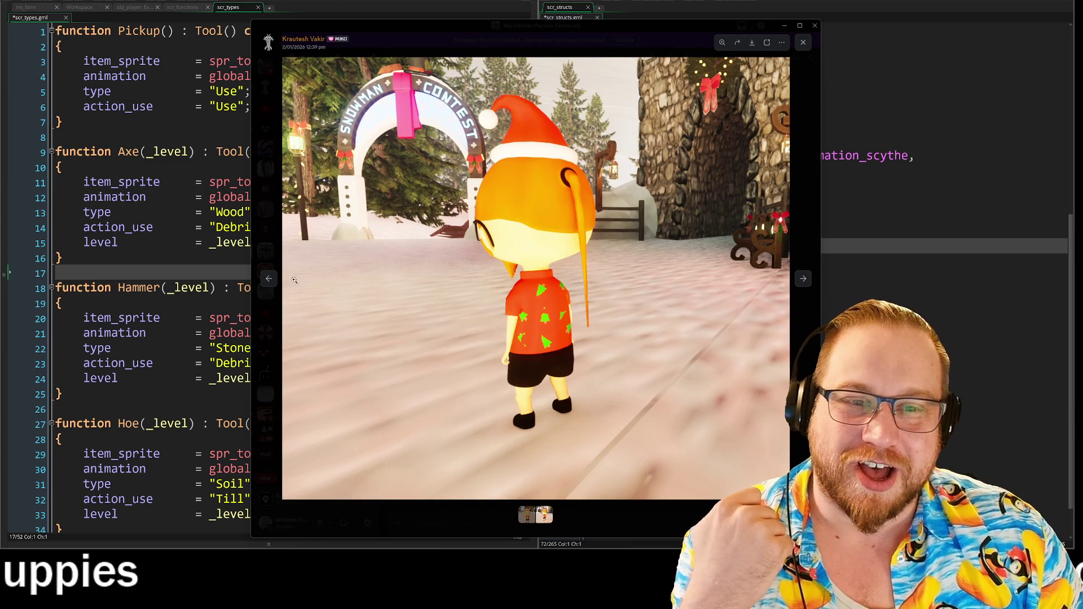
left_click(272, 281)
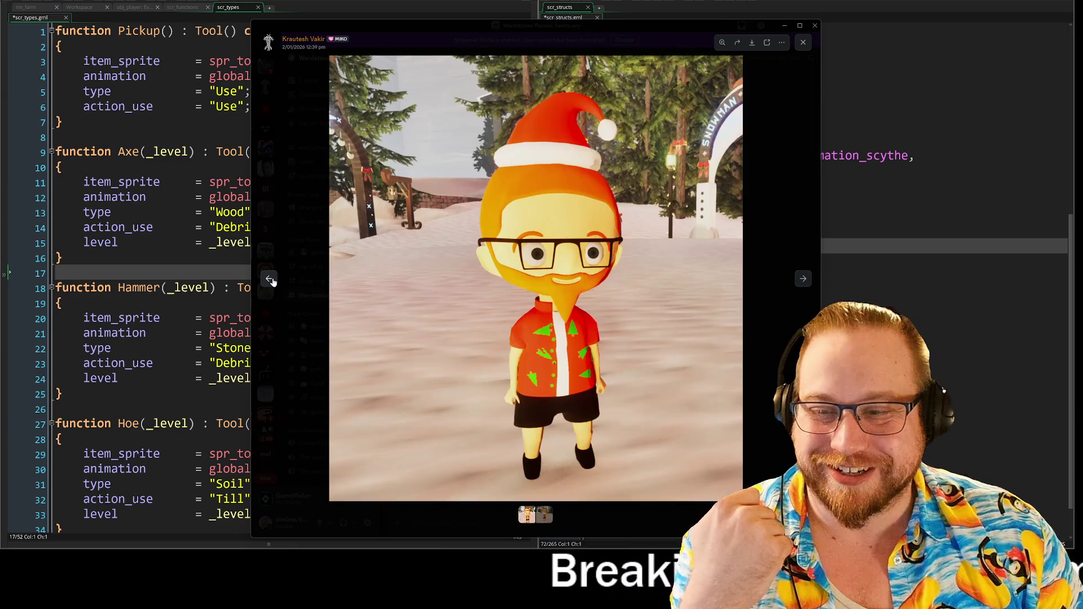
left_click_drag(455, 29, 77, 28)
key("Escape")
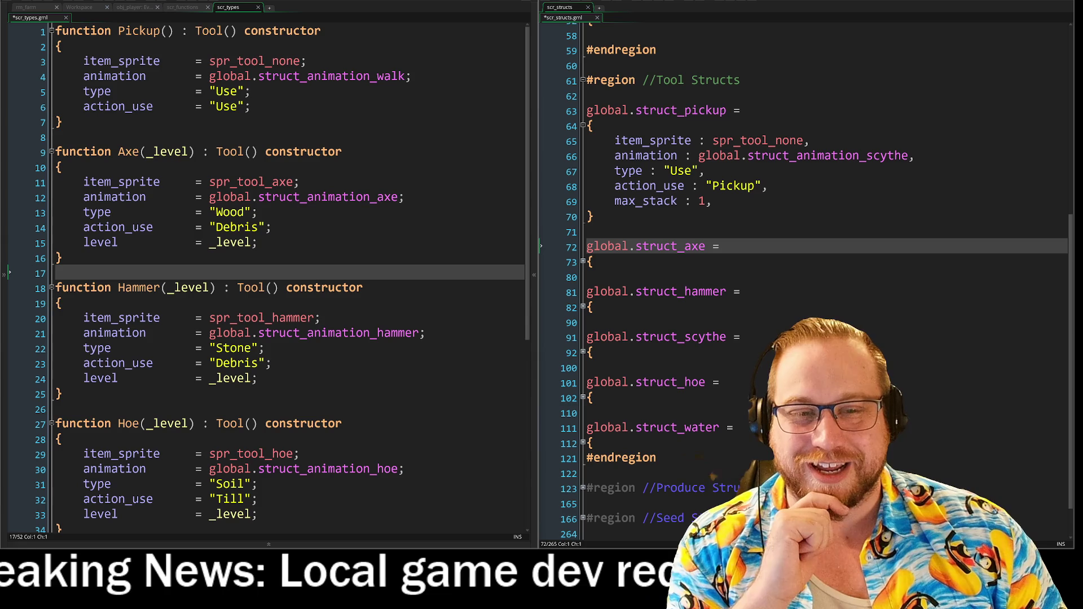
left_click(62, 258)
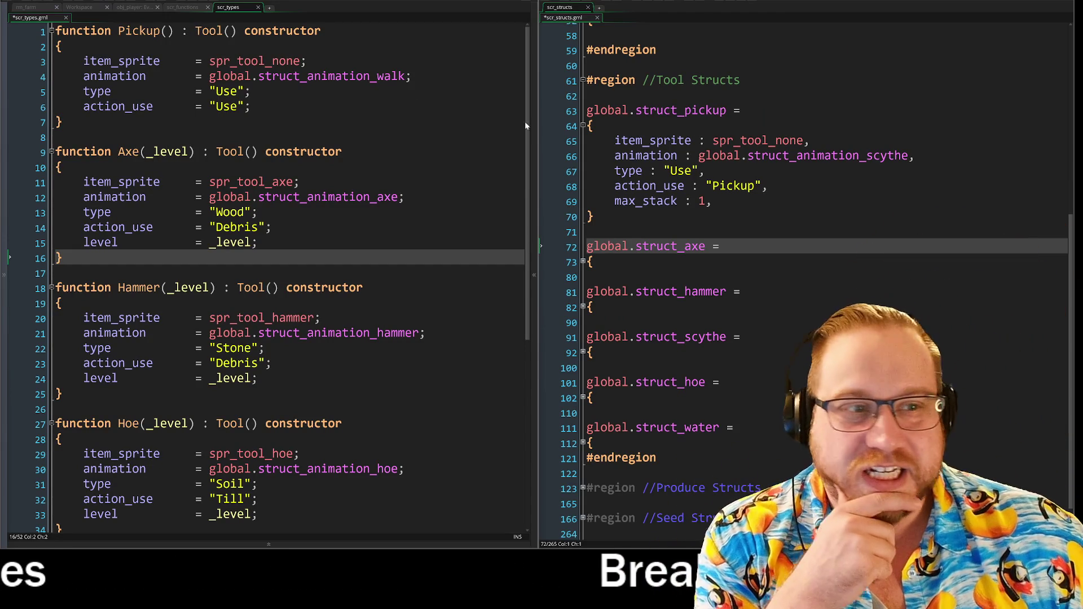
Unfold the struct_axe and struct_hammer definitions on lines 73 and 82 in scr_structs
left_click(584, 261)
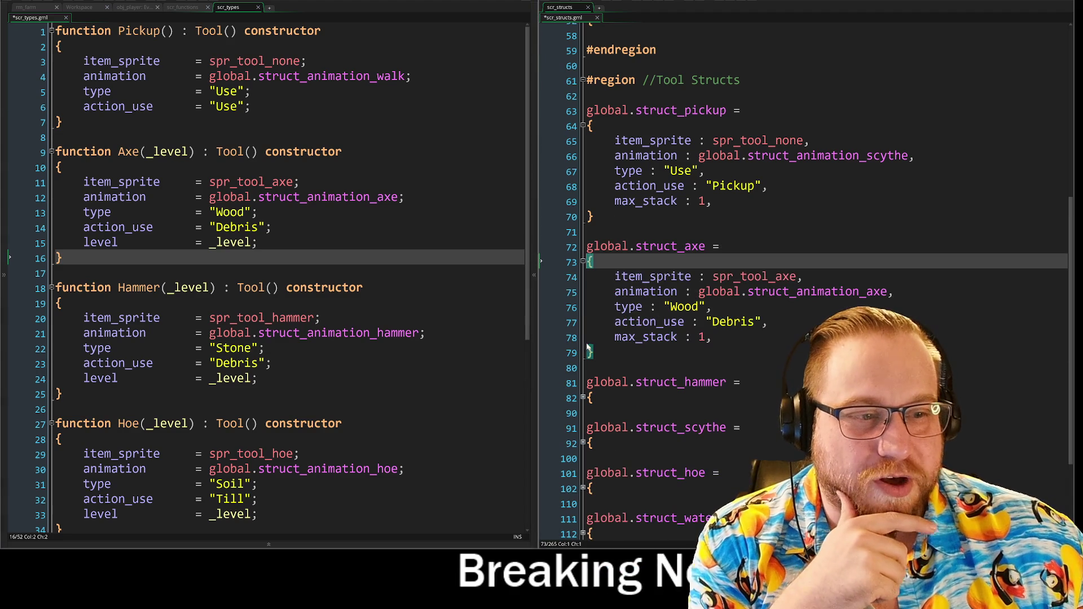
left_click(583, 397)
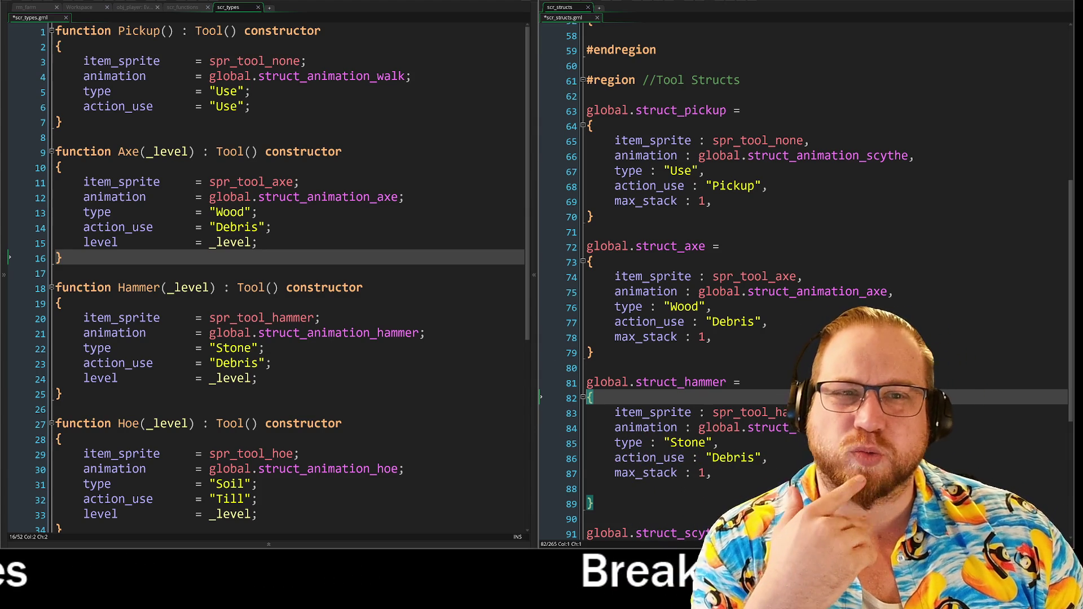
left_click(196, 60, "shift")
left_click(196, 60)
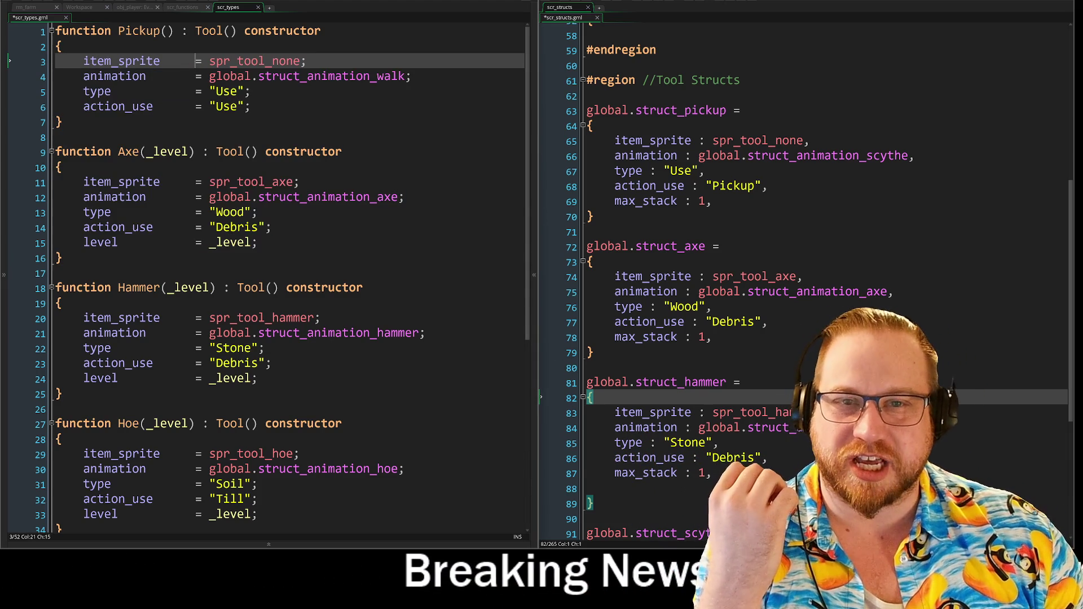
left_click(302, 59)
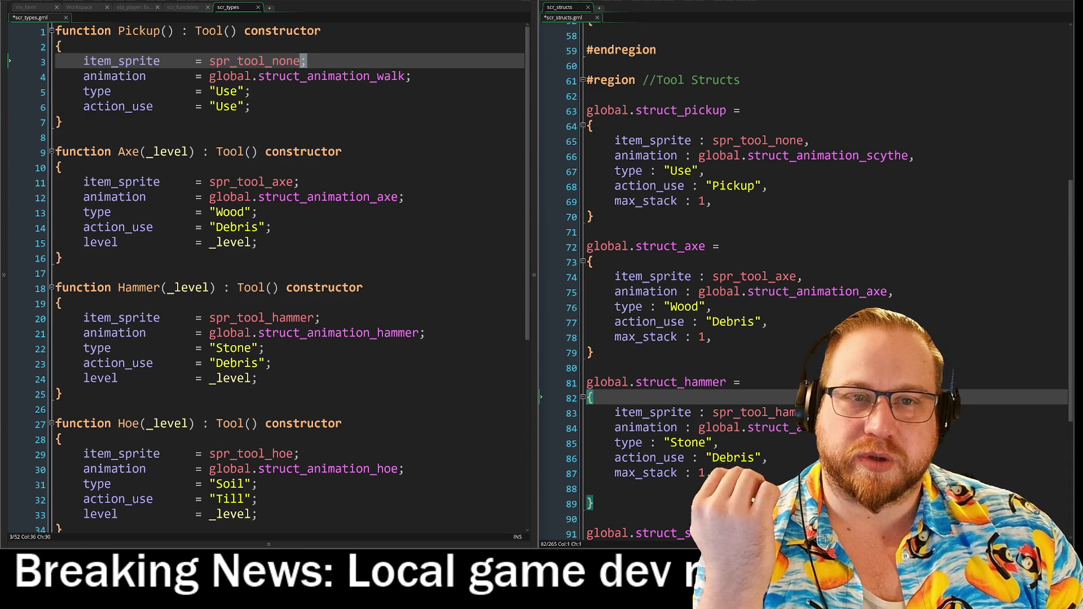
left_click(309, 62)
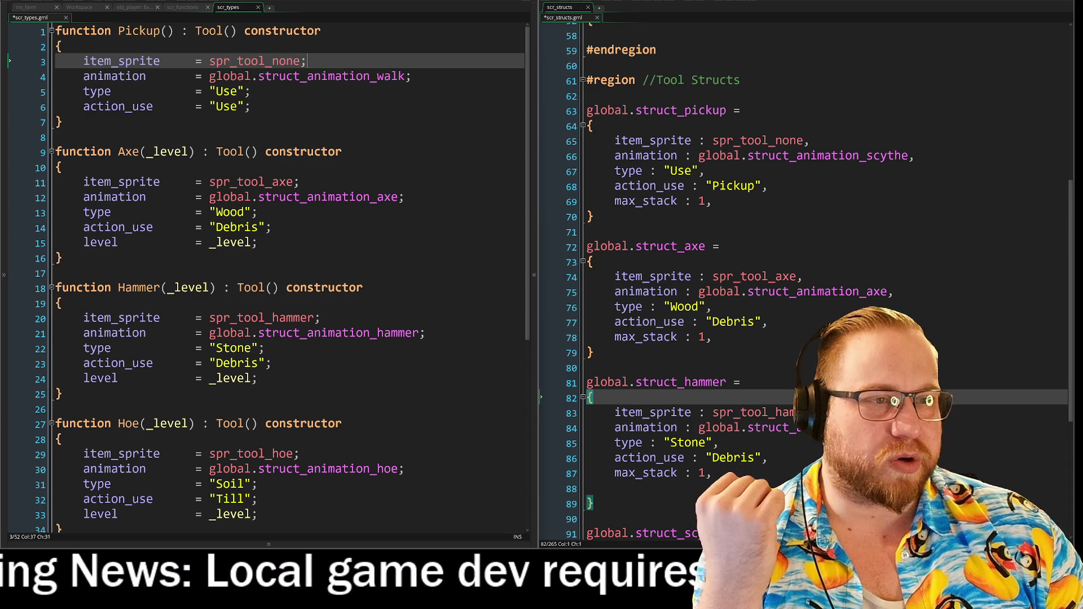
left_click(713, 140)
left_click(702, 142)
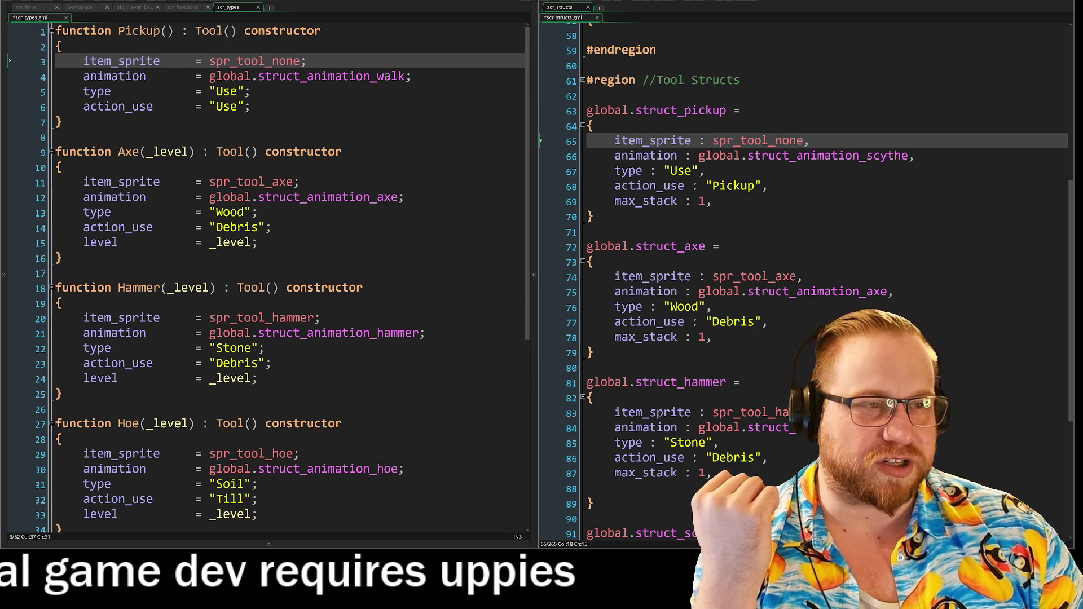
left_click(805, 142)
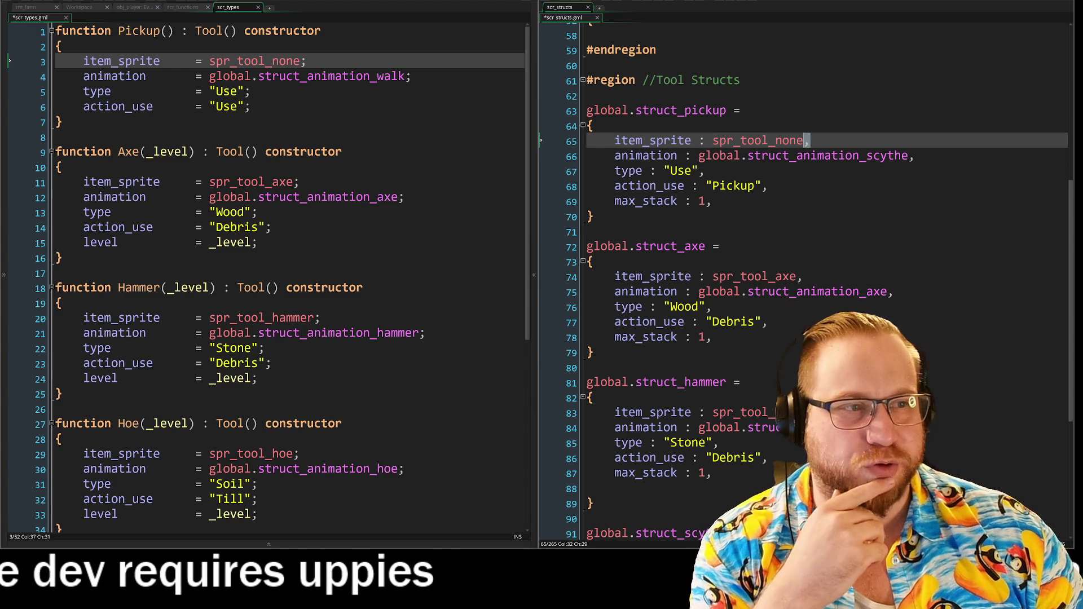
left_click(768, 186)
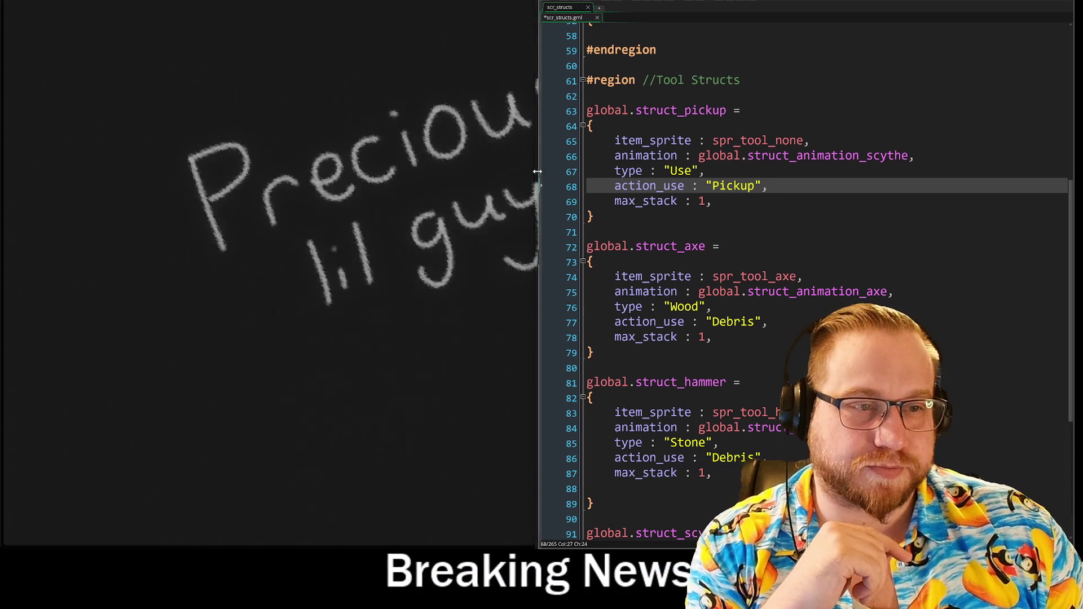
mouse_move(537, 172)
left_mouse_down()
mouse_move(514, 171)
mouse_move(533, 173)
left_mouse_up()
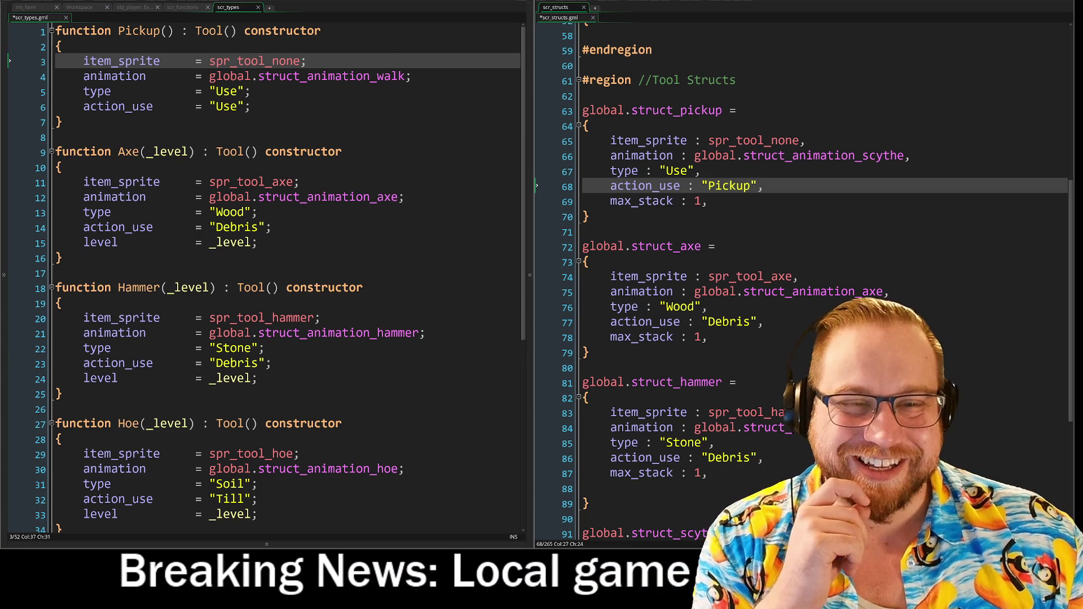
left_click(61, 258)
left_click(56, 273)
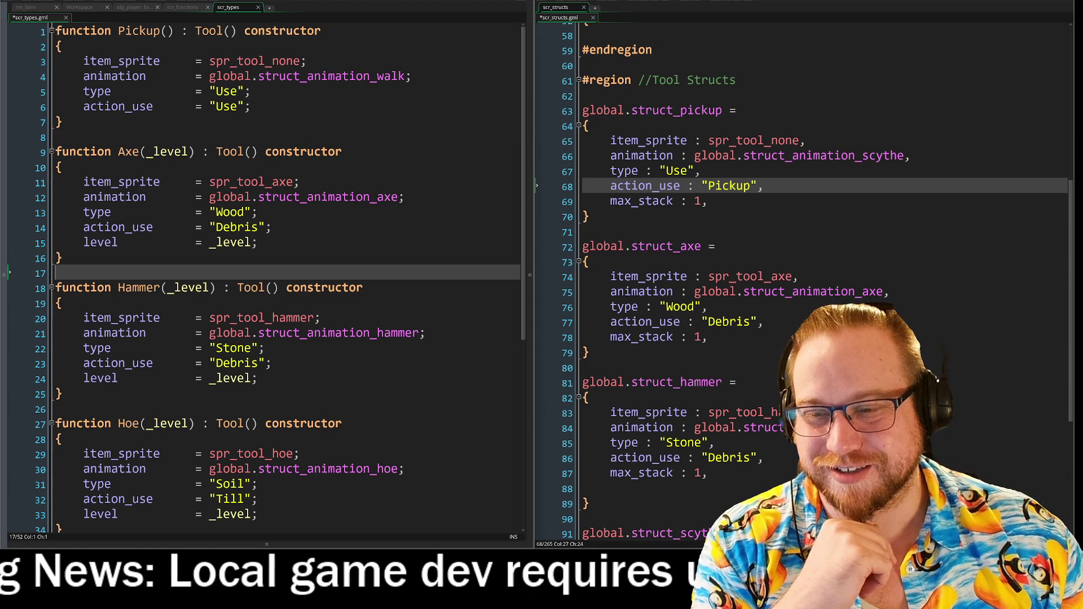
key("alt+Tab")
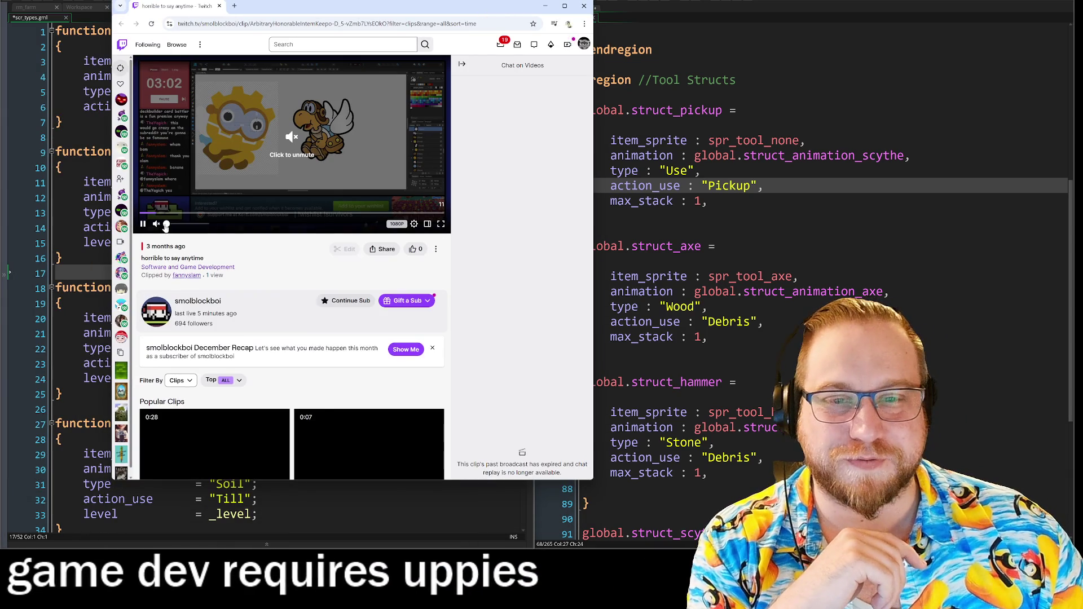
left_click(292, 144)
left_click(291, 144)
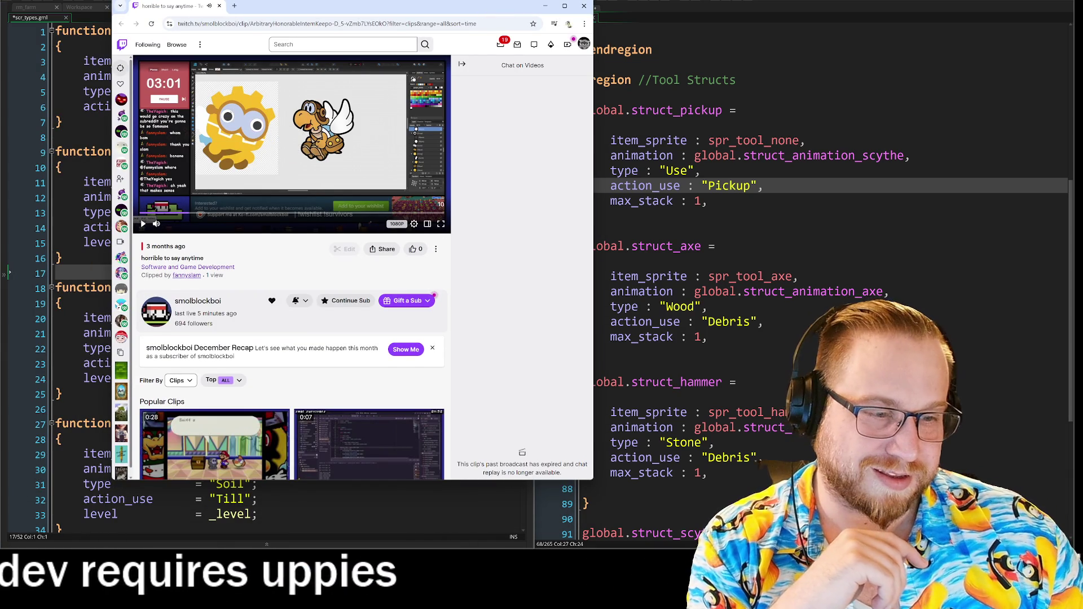
mouse_move(593, 479)
left_mouse_down()
mouse_move(900, 474)
mouse_move(942, 462)
left_mouse_up()
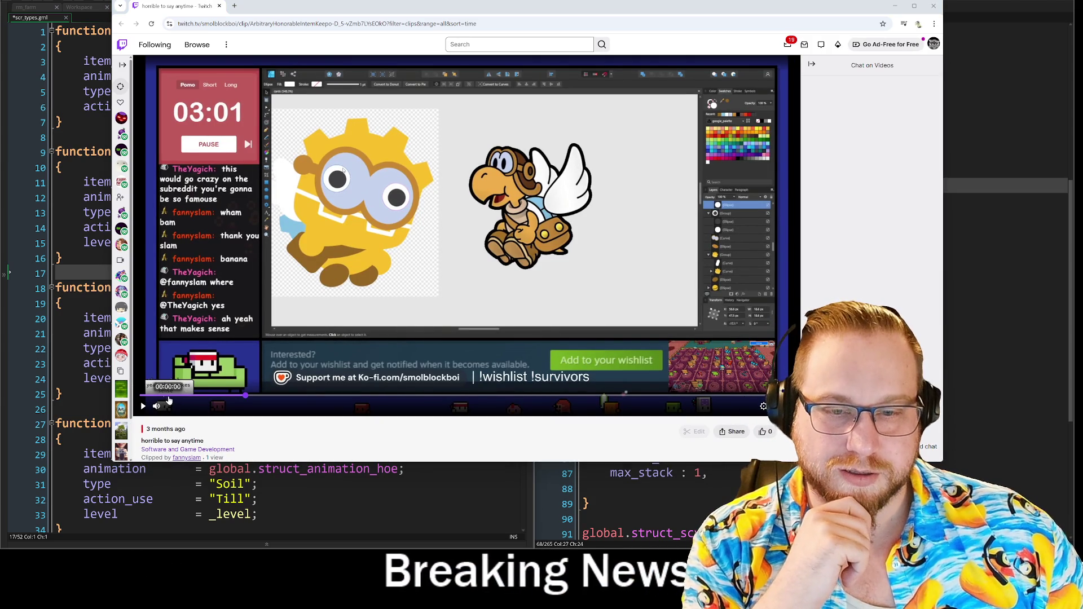
left_click_drag(140, 401, 131, 399)
left_click(140, 401)
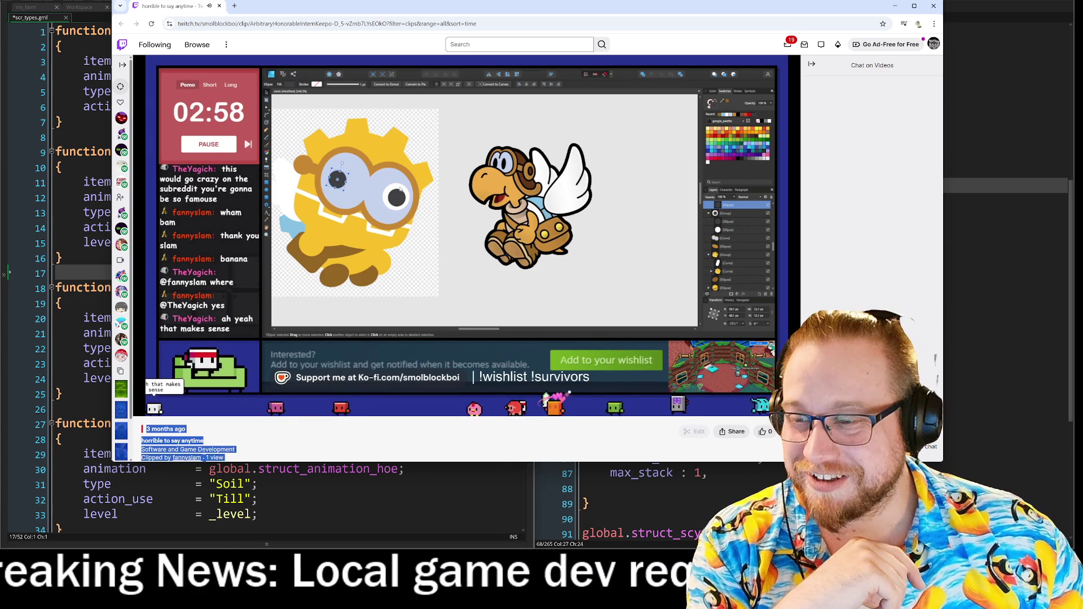
left_click(77, 460)
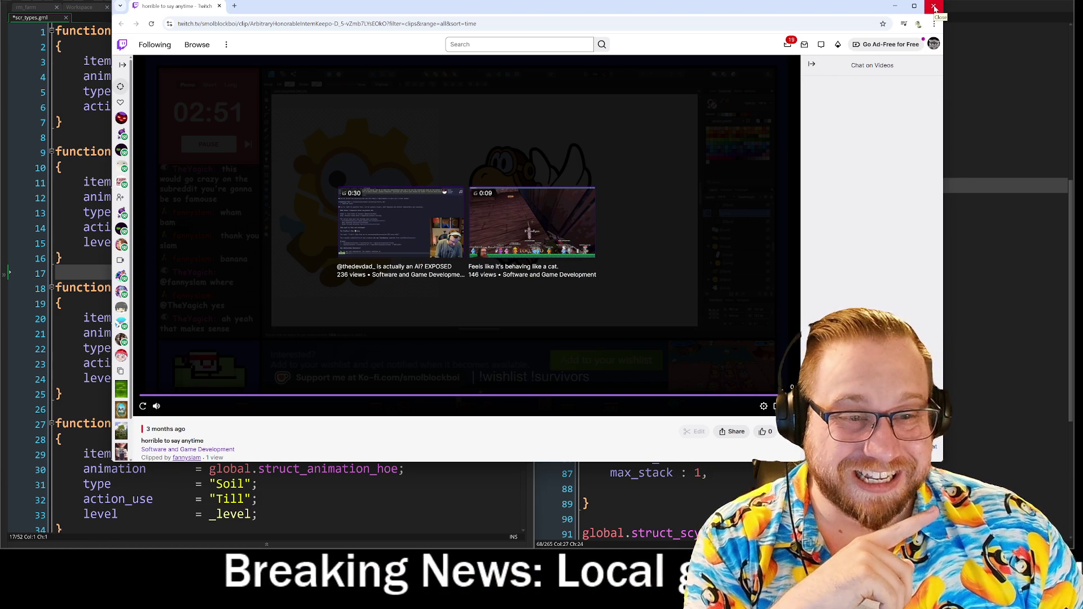
left_click(934, 6)
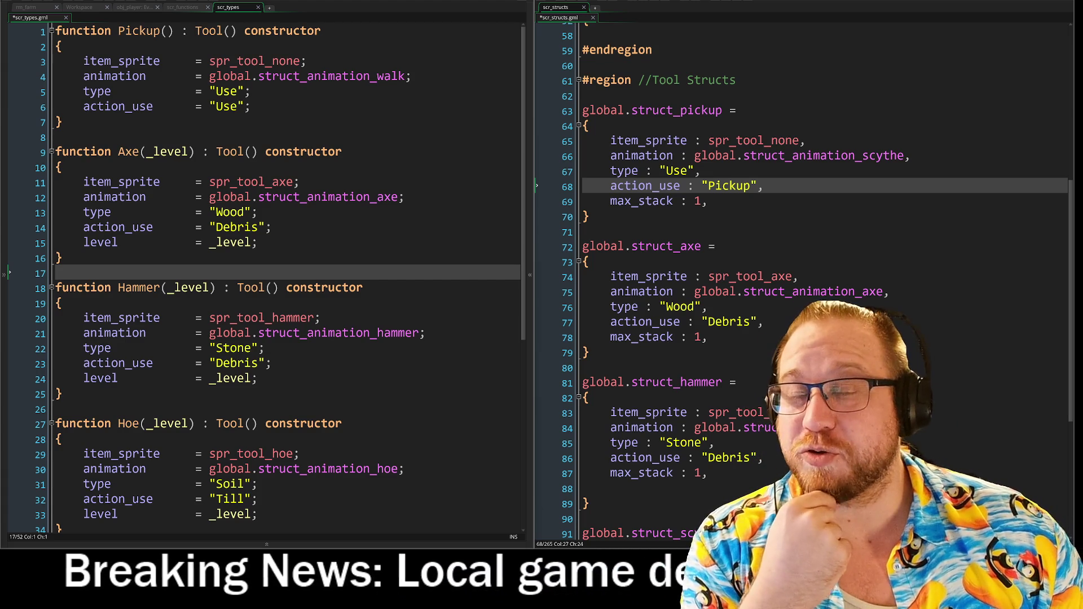
scroll(266, 277, "down", 2)
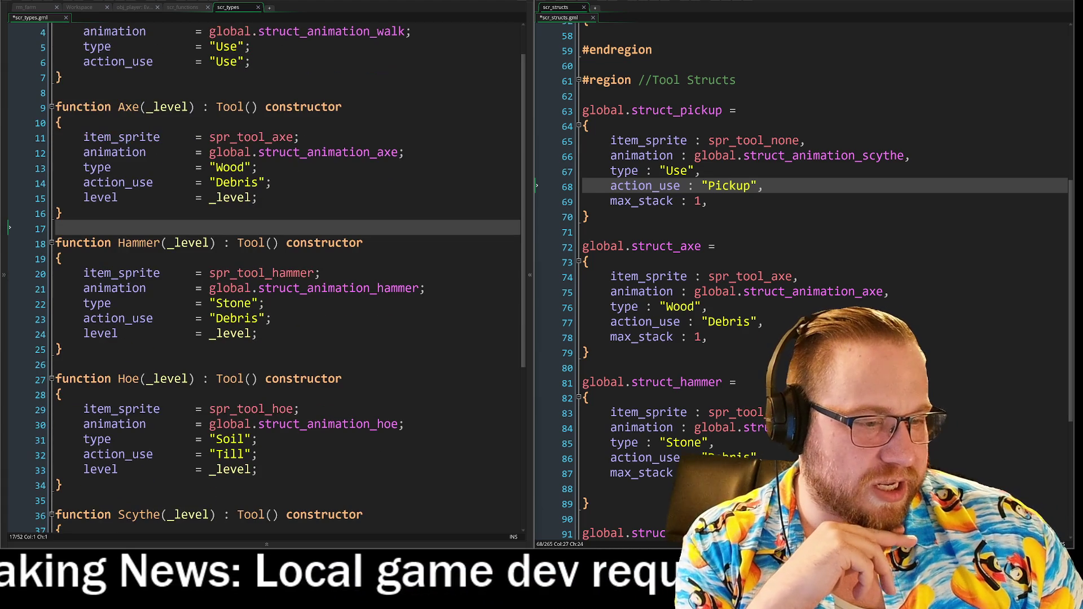
scroll(801, 276, "down", 2)
scroll(266, 276, "down", 2)
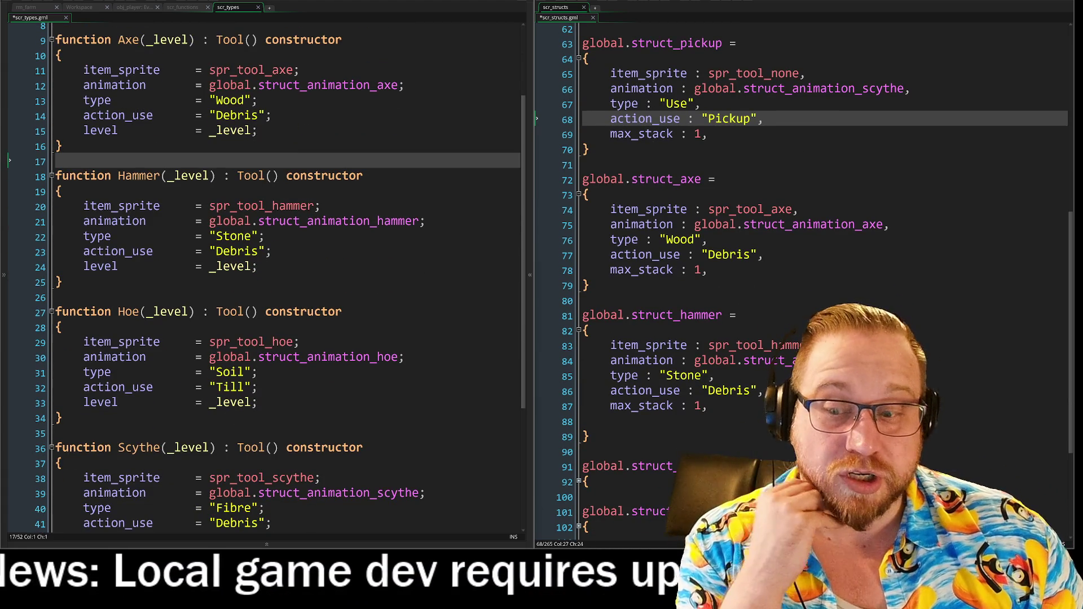
scroll(266, 276, "down", 4)
scroll(265, 276, "down", 1)
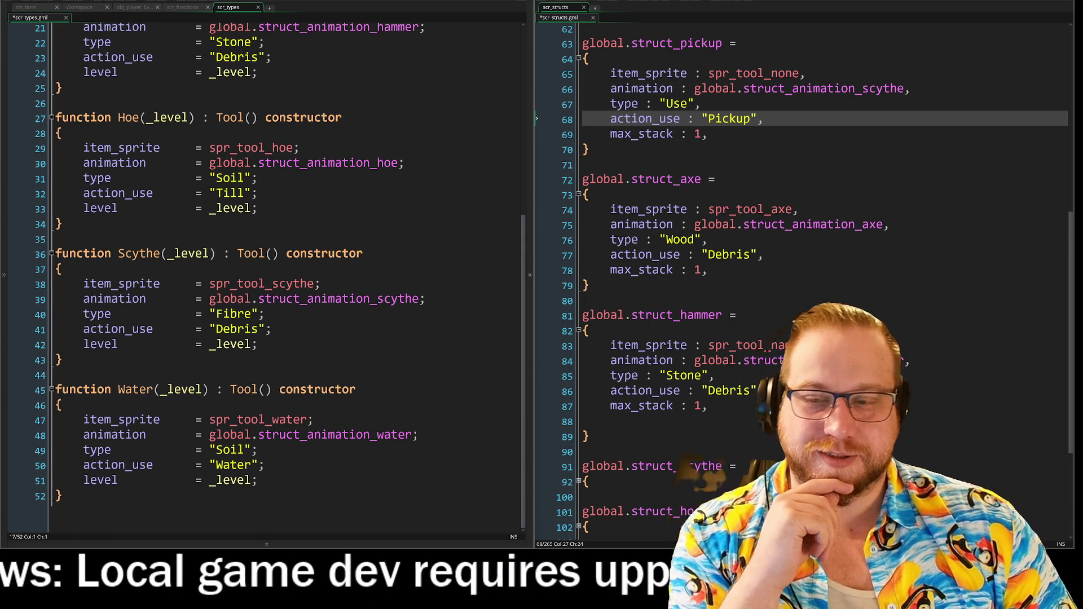
scroll(266, 271, "up", 7)
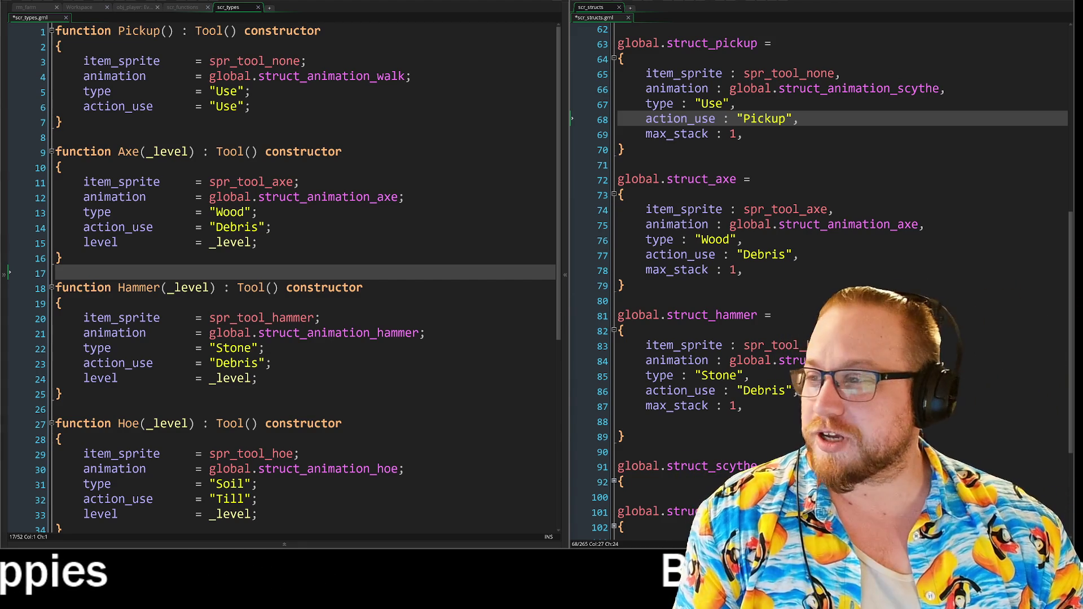
Switch to the Twitch clip window with Alt+Tab
key("alt+Tab")
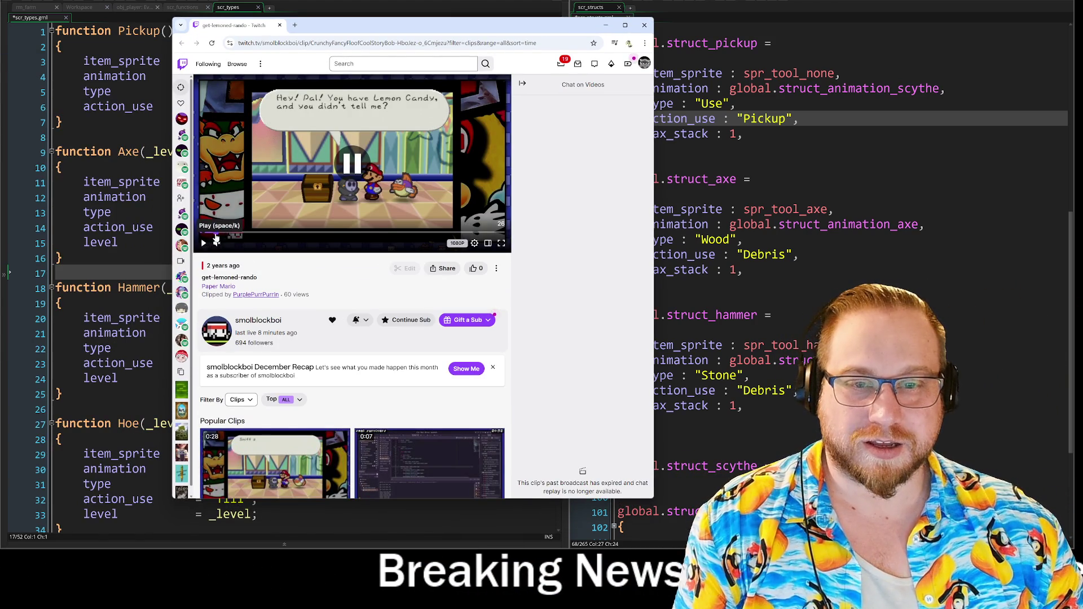
Play the Paper Mario clip in theatre mode in a widened window, then close the window
mouse_move(182, 246)
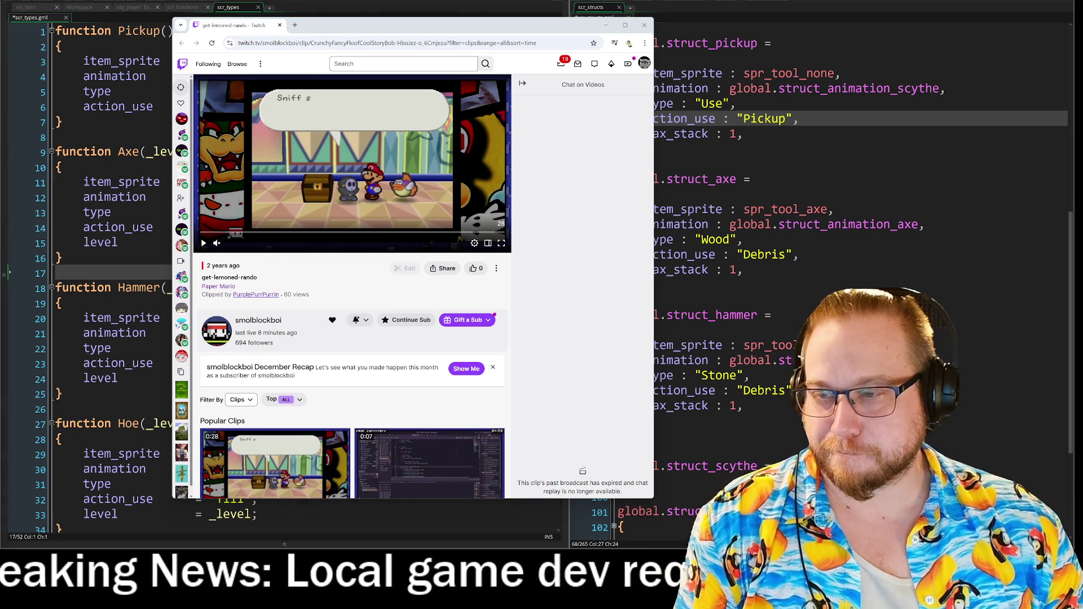
left_click(489, 244)
left_click_drag(654, 354, 963, 353)
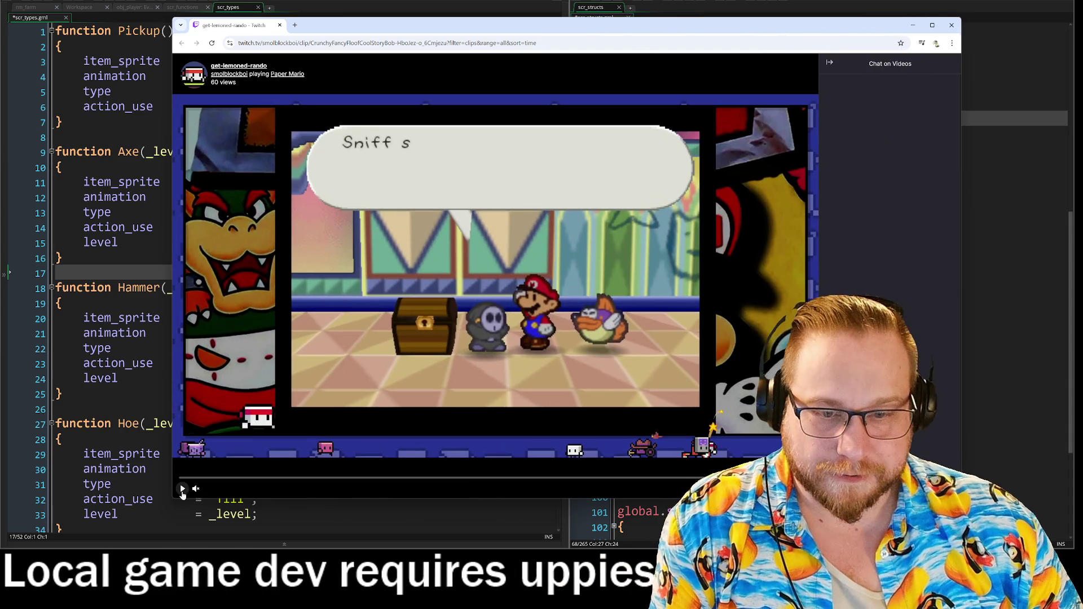
left_click(182, 488)
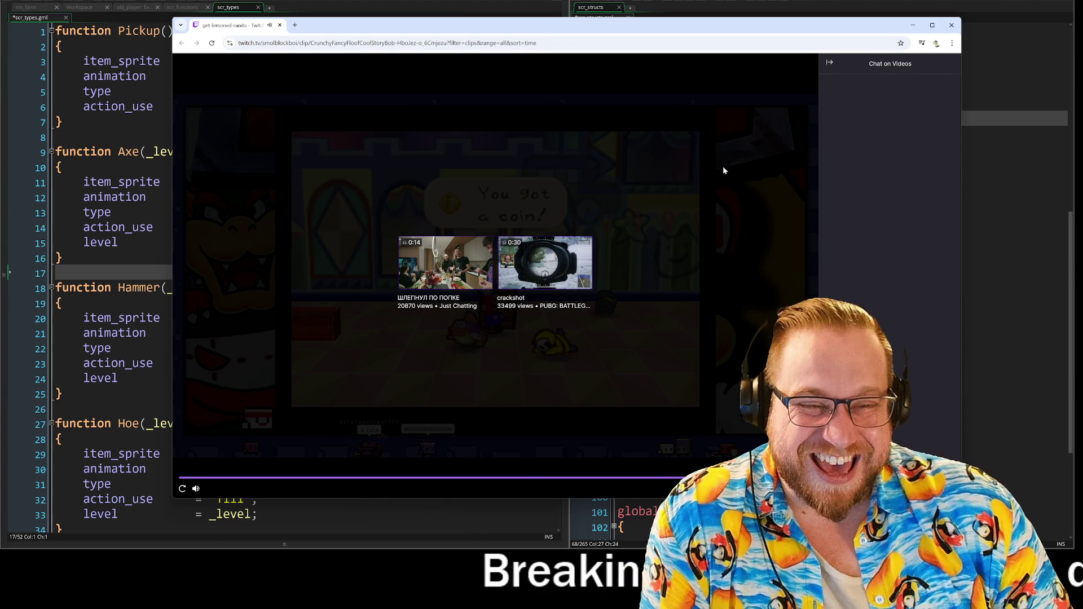
left_click(953, 27)
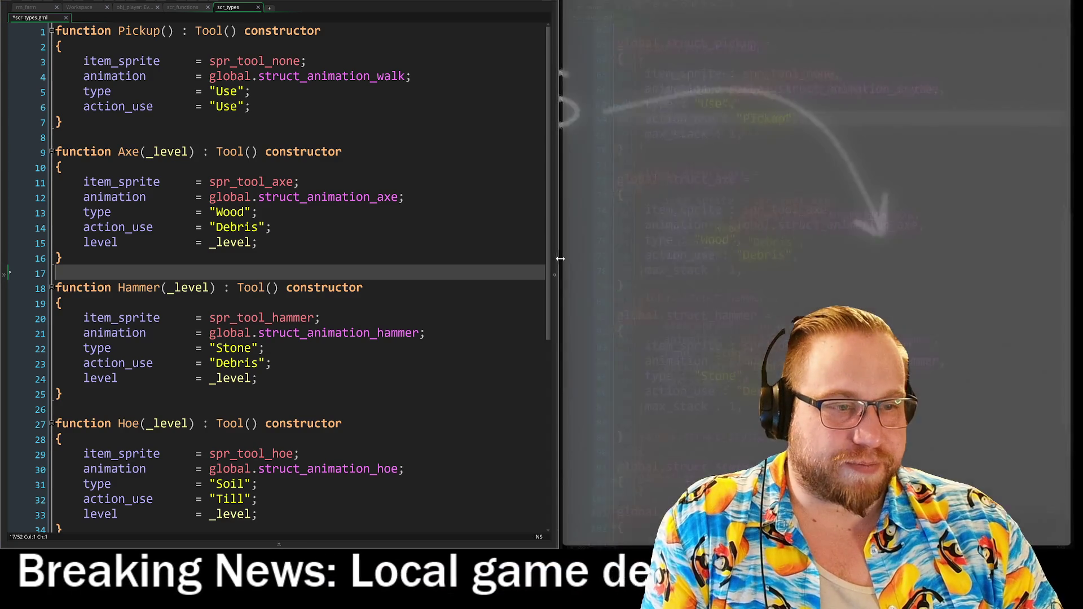
Shift the editor splitter slightly left to widen scr_structs, then switch to File Explorer
left_click_drag(565, 274, 555, 275)
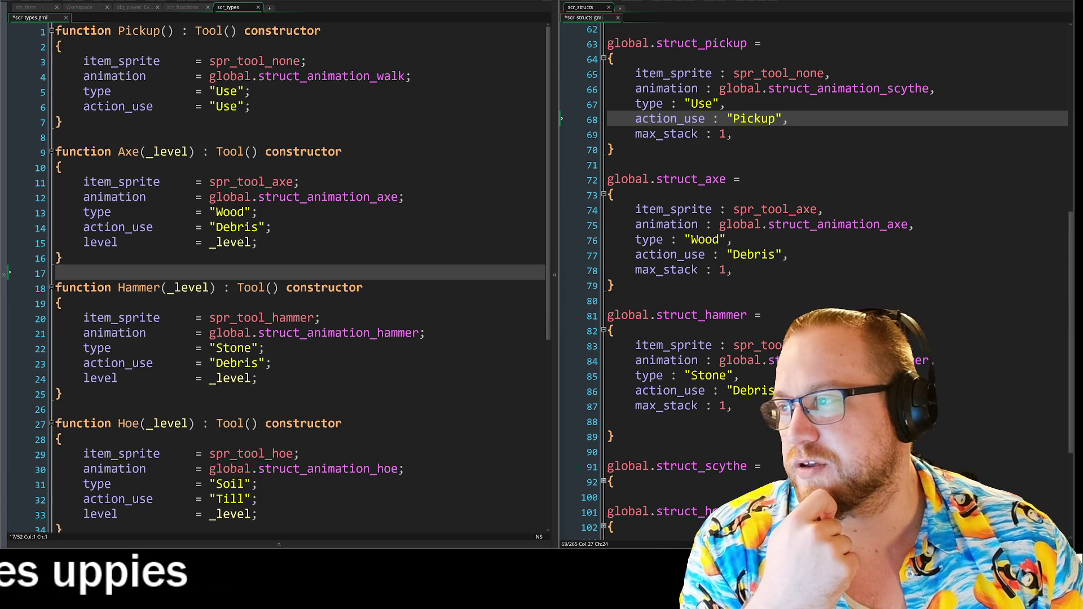
key("alt+Tab")
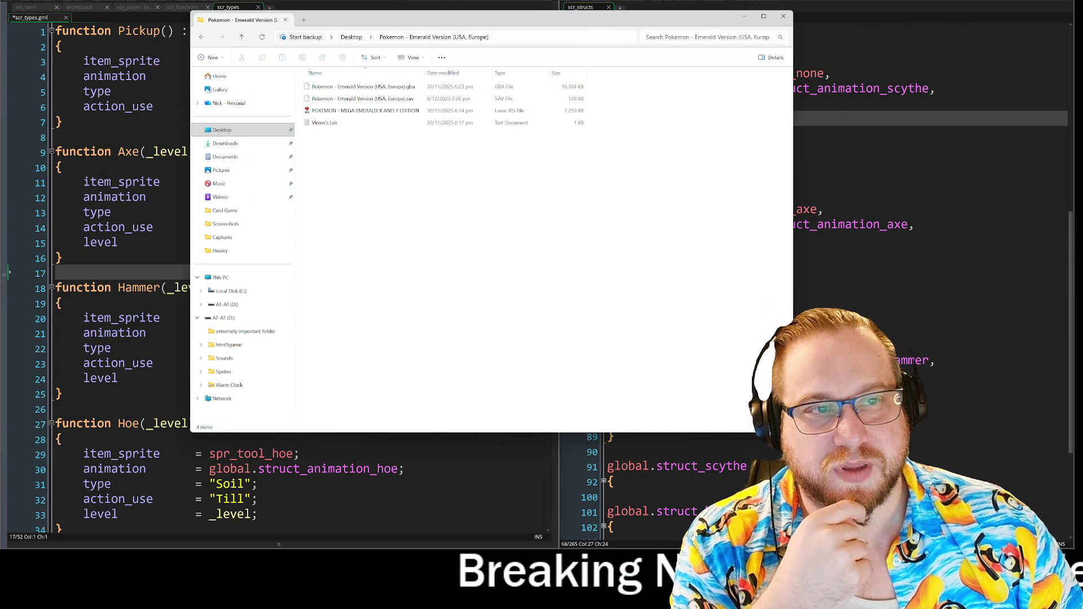
Resize the Pokemon - Emerald Version folder window, then close it
left_click_drag(793, 433, 572, 439)
left_click_drag(573, 367, 623, 363)
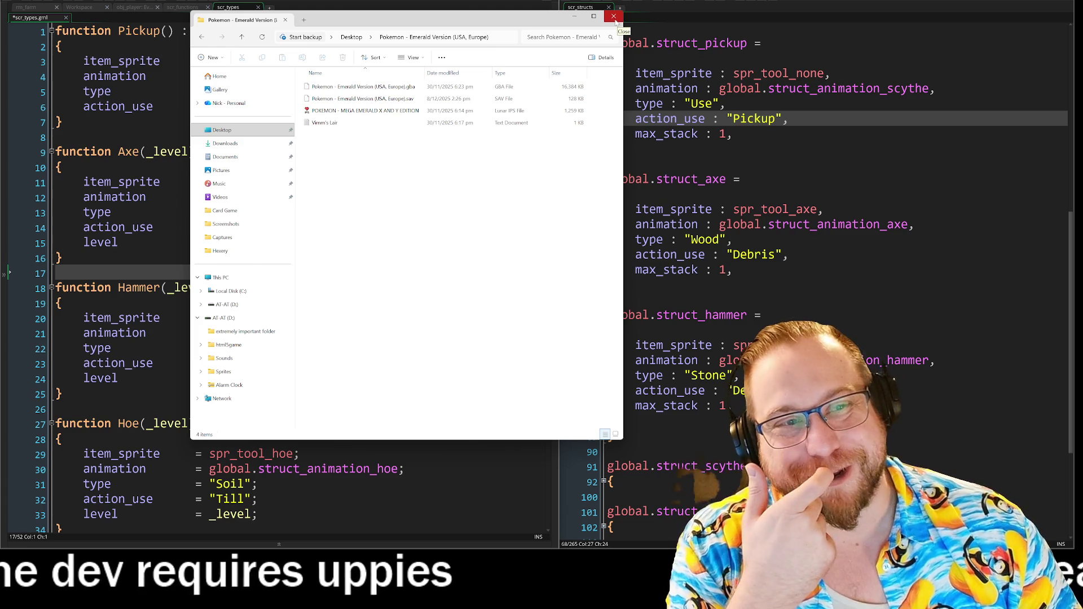
left_click(615, 19)
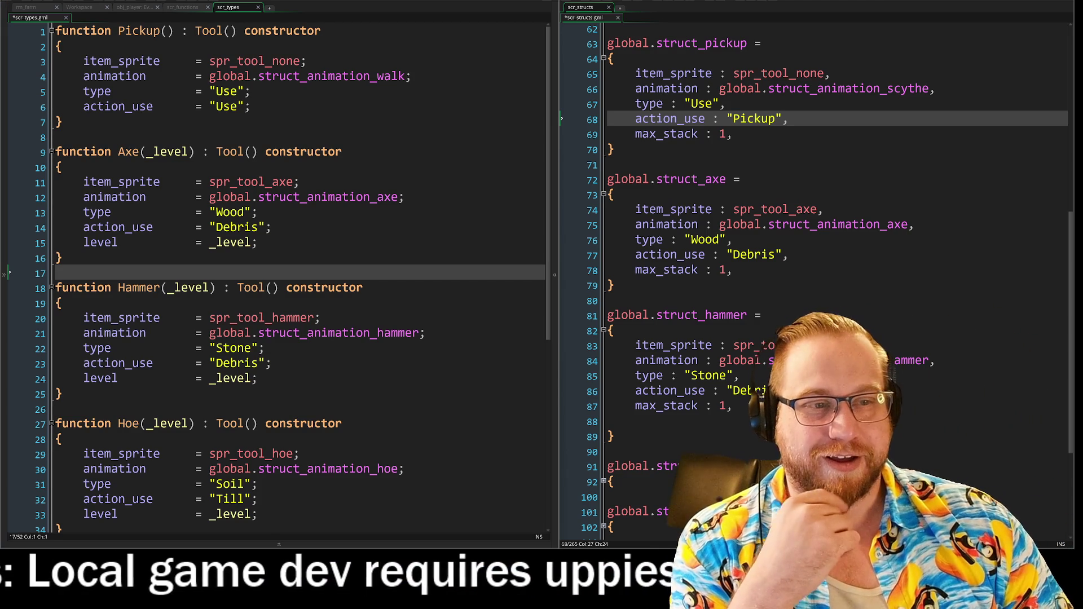
Drag the splitter further left to widen scr_structs and place the cursor on blank line 90
left_click_drag(559, 254, 535, 254)
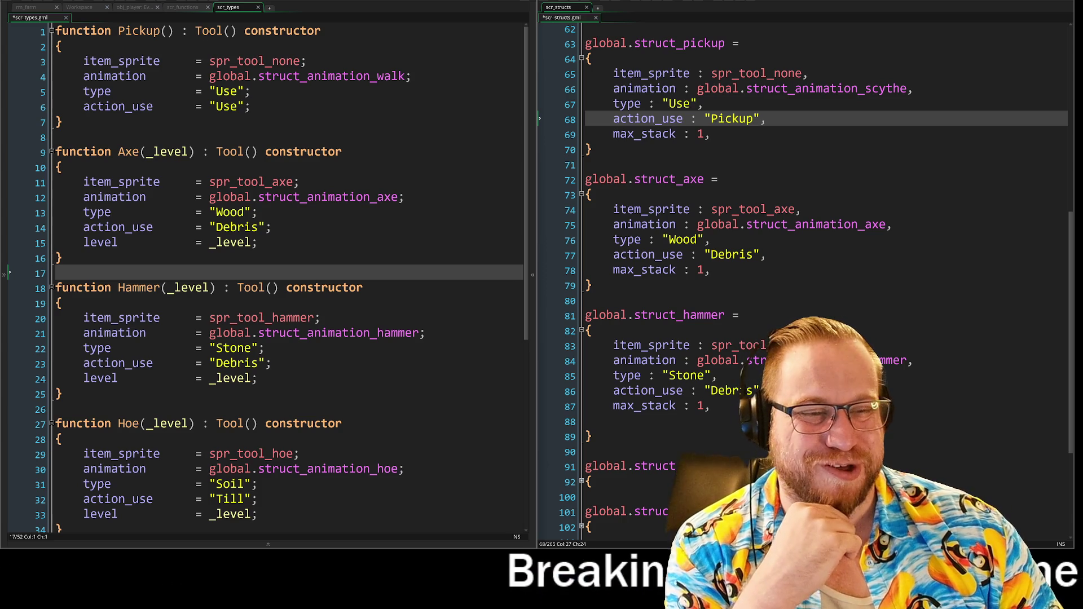
left_click(587, 452)
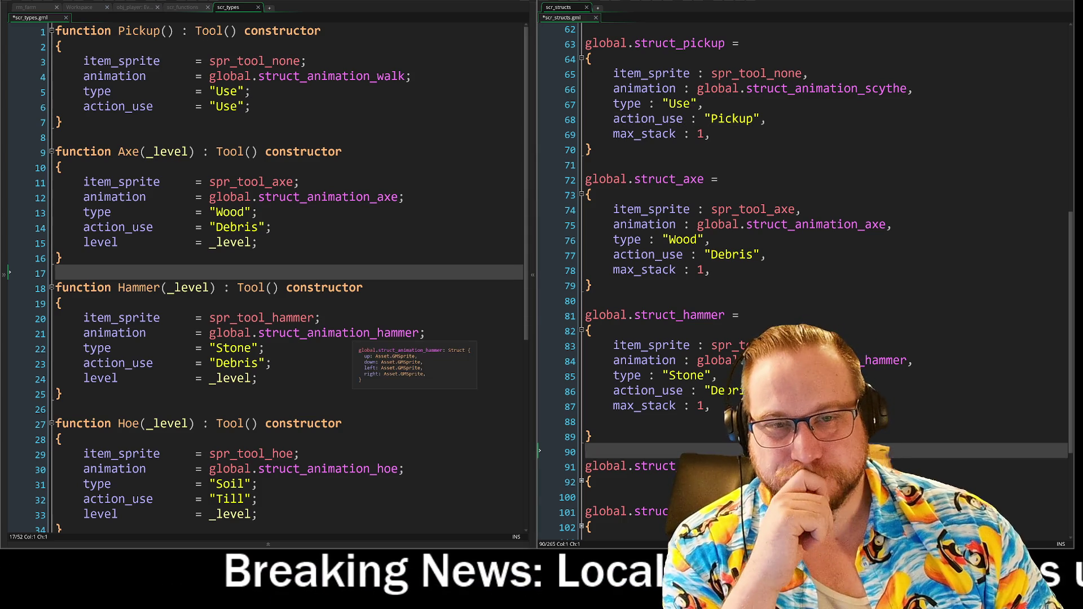
scroll(271, 271, "down", 7)
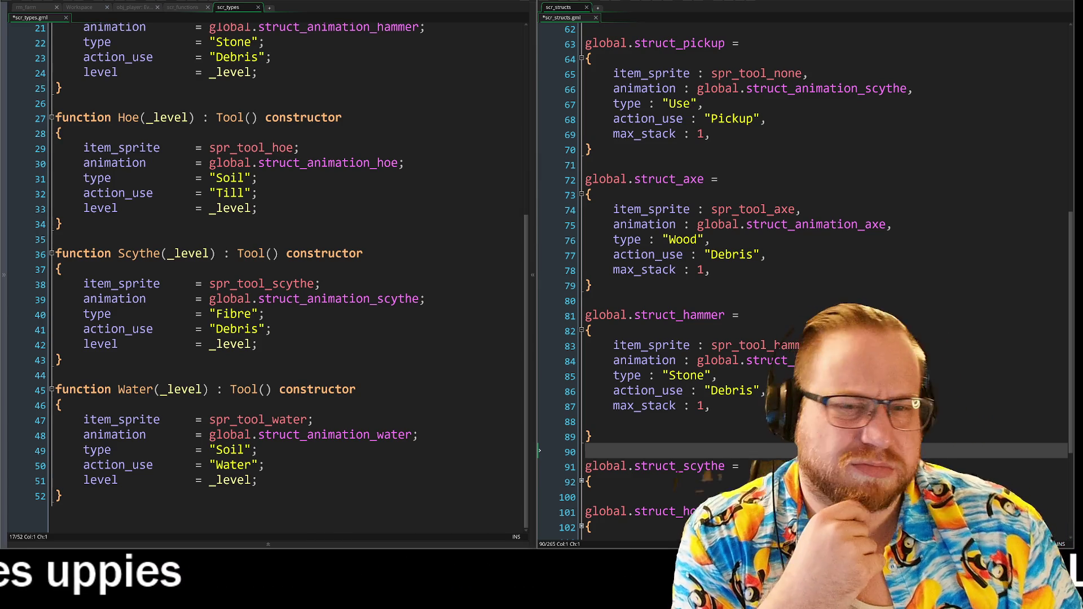
left_click(12, 385)
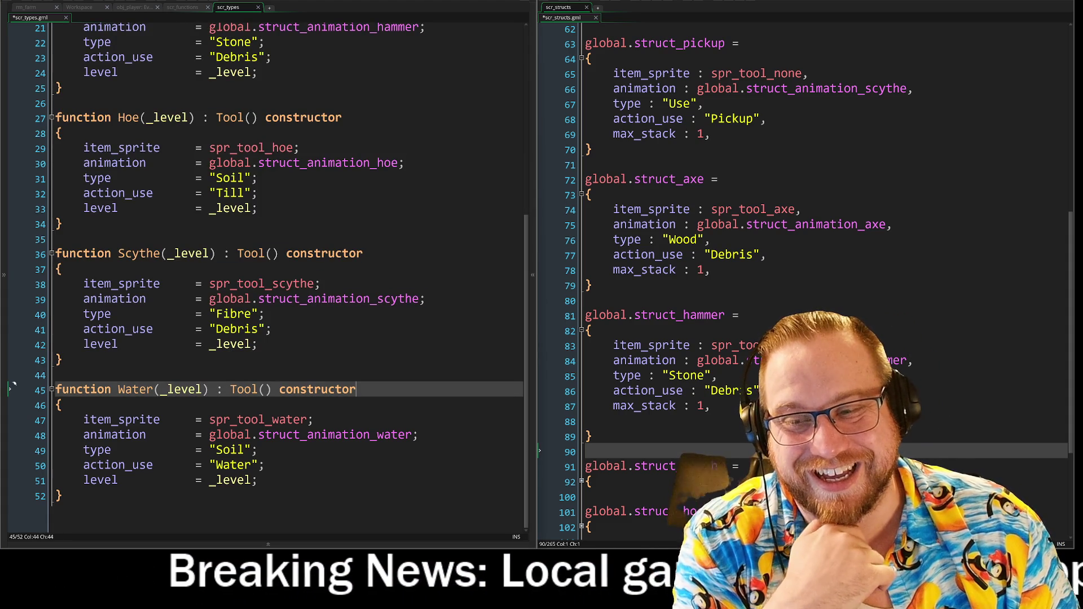
key("Up")
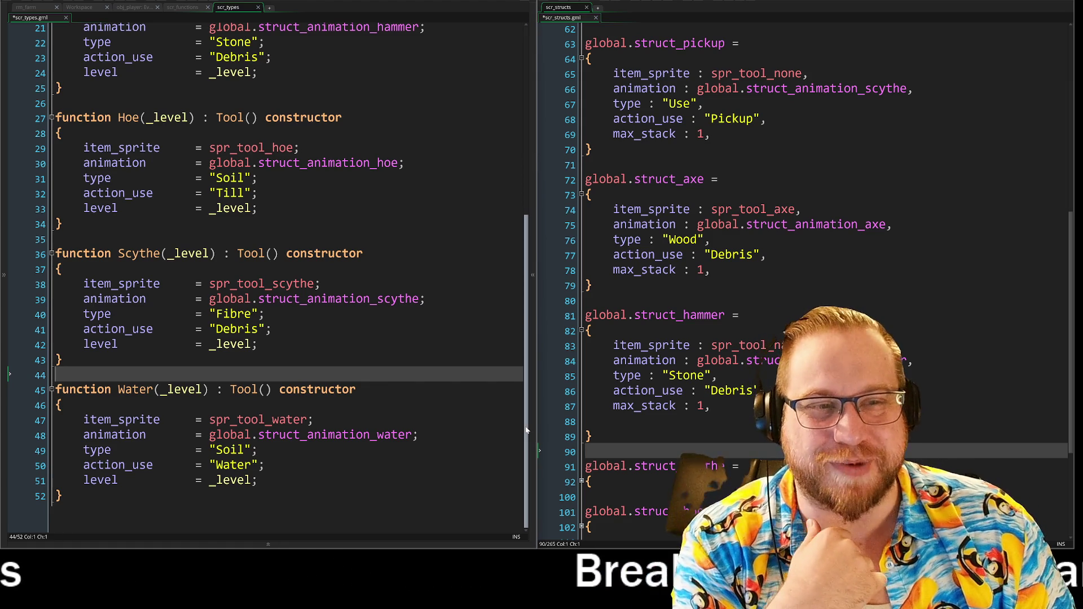
left_click_drag(526, 430, 526, 237)
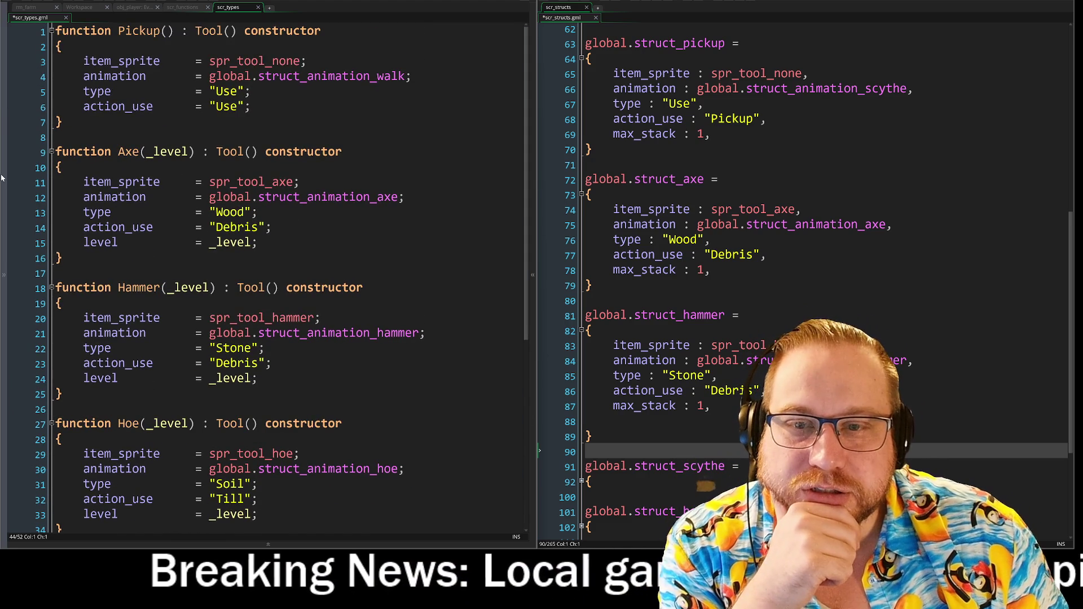
Rename the scr_types script to scr_tool_types in the Asset Browser, then open scr_classes
left_click(3, 275)
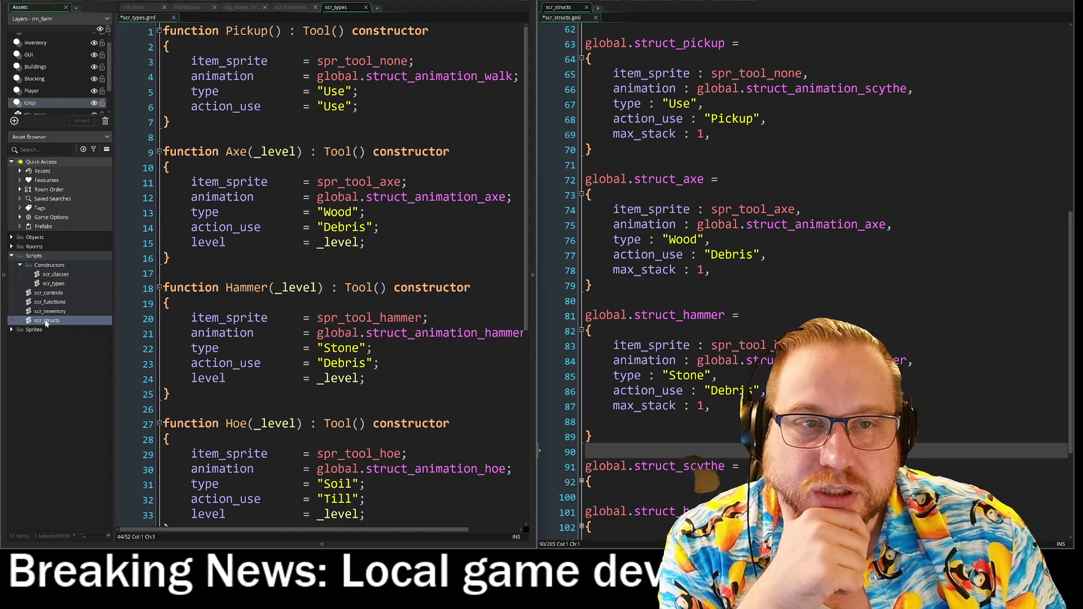
right_click(51, 284)
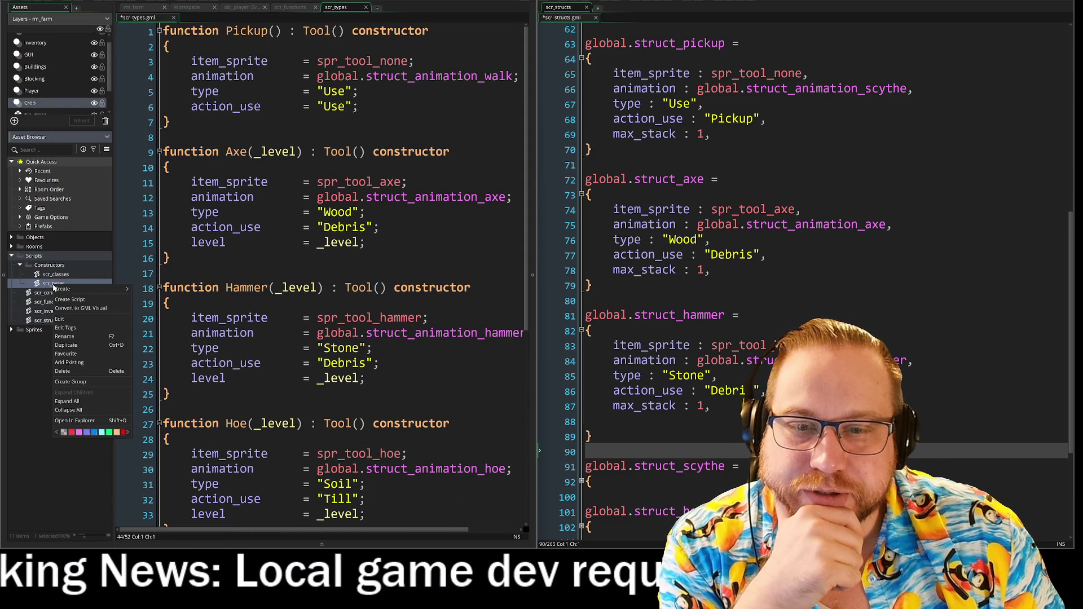
left_click(64, 338)
key("BackSpace")
key("BackSpace")
key("BackSpace")
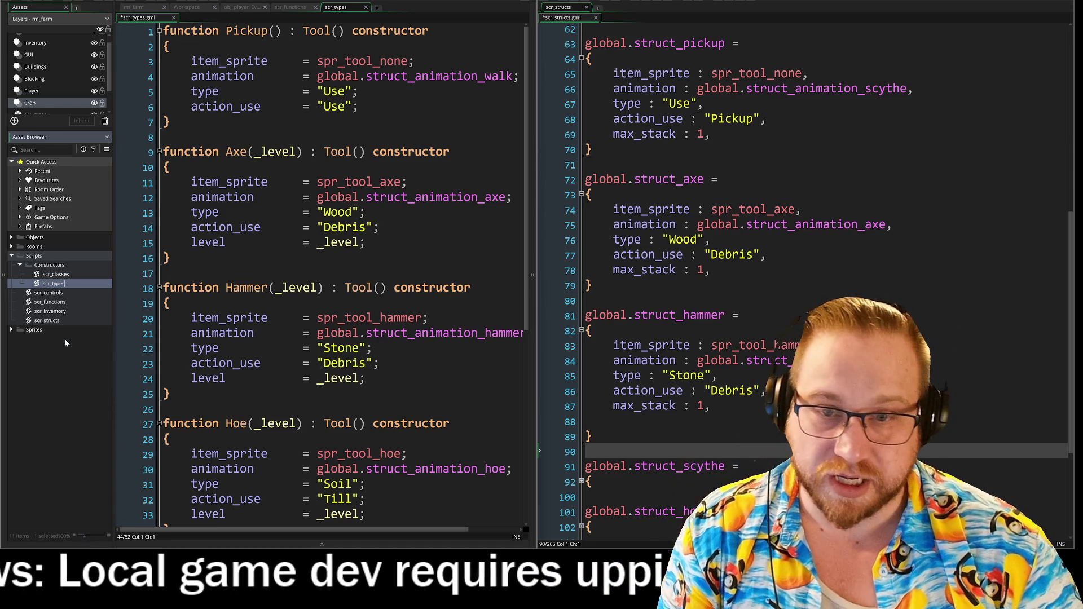
type("ools")
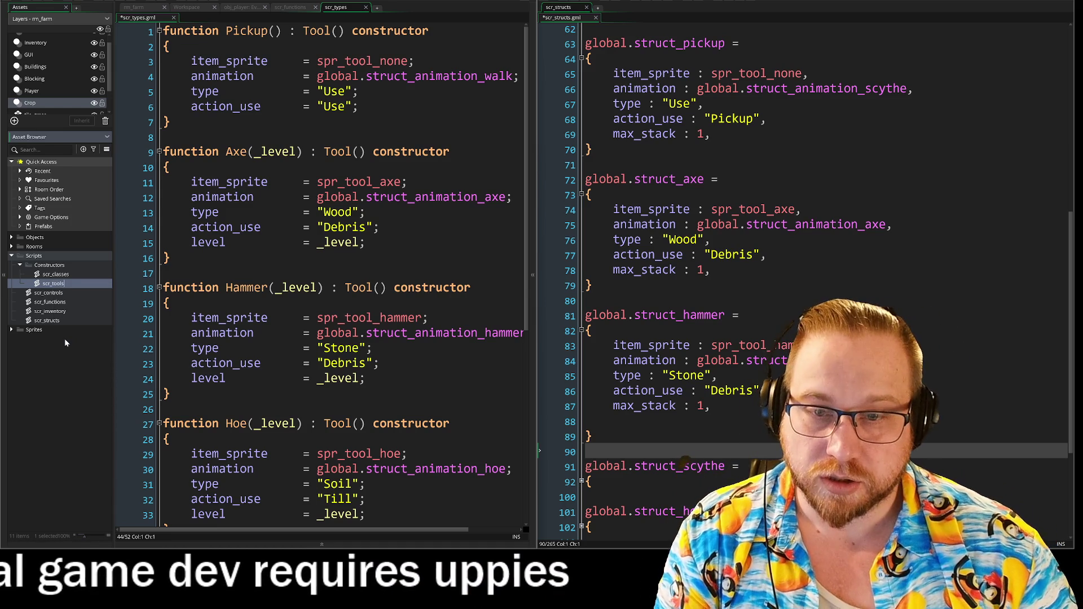
key("BackSpace")
type("_types")
left_click(40, 400)
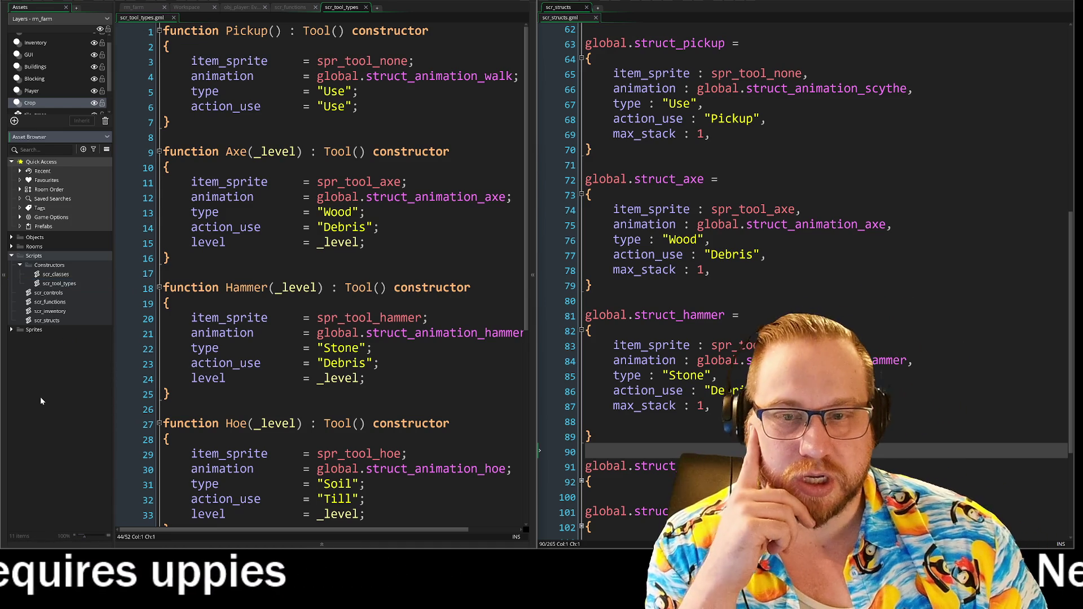
scroll(804, 268, "down", 4)
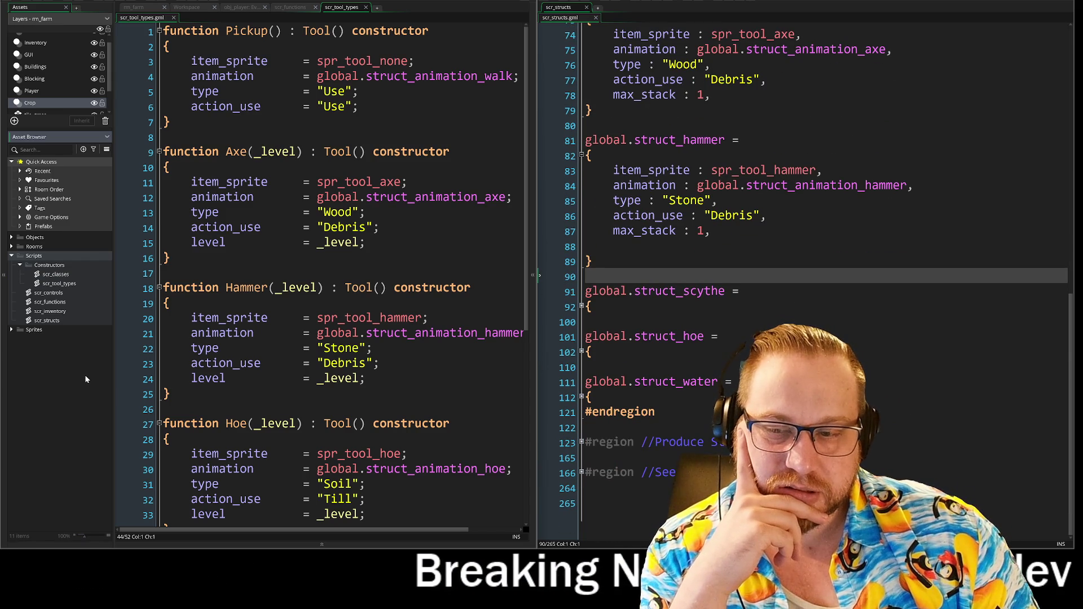
double_click(56, 274)
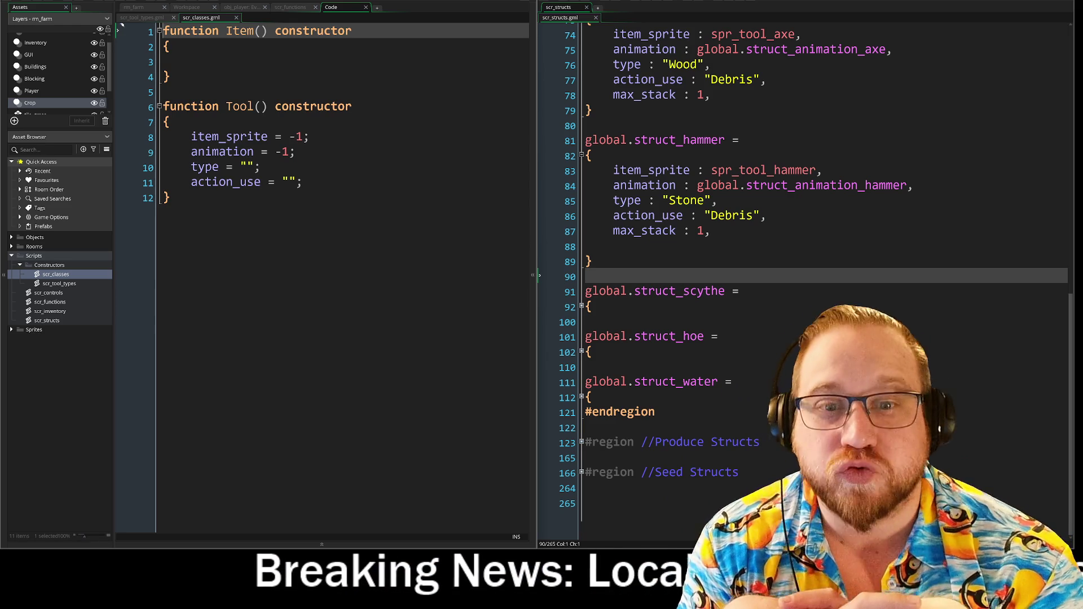
Add blank lines after the Tool constructor and copy the empty Item() constructor block
left_click(169, 197)
key("Return")
key("Return")
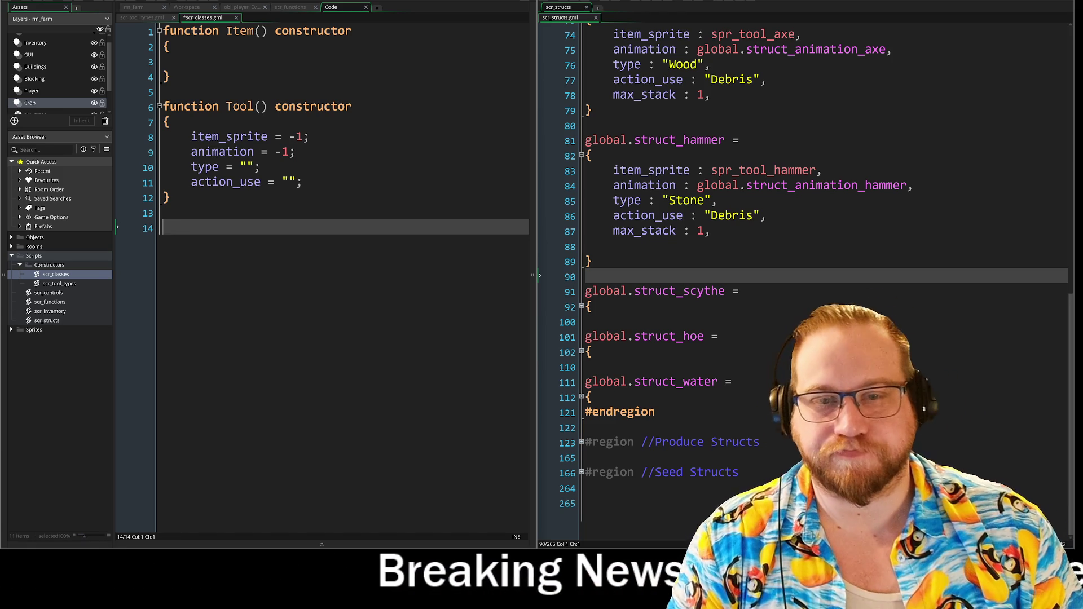
key("shift+Up")
key("shift+Up")
key("shift+Up")
key("Right")
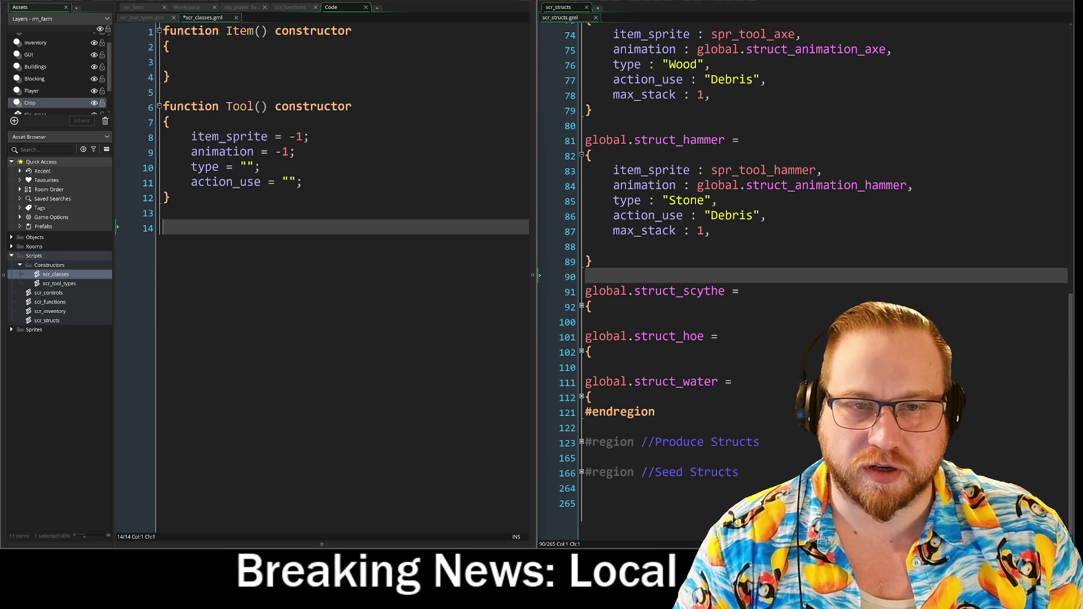
key("shift+Up")
key("shift+Up")
key("shift+Up")
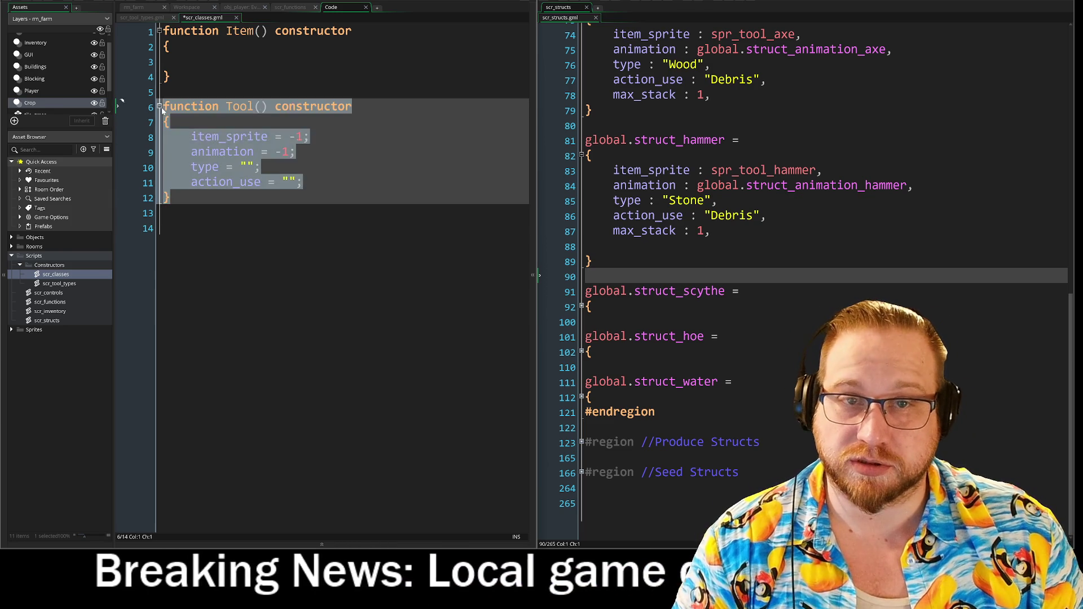
left_click(151, 62)
key("Down")
key("shift+Up")
key("shift+Up")
key("shift+Up")
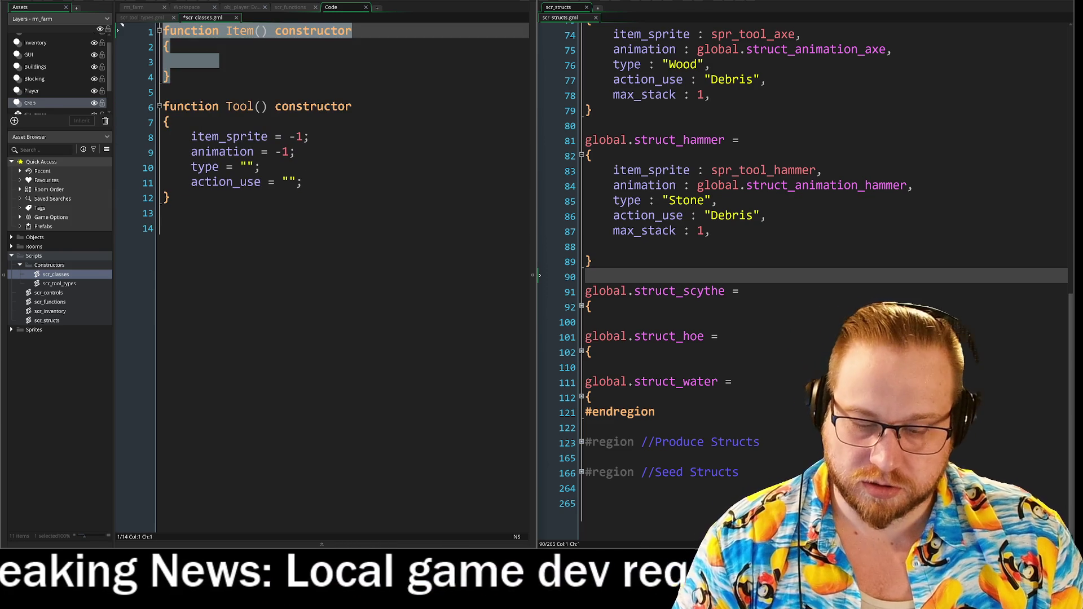
key("ctrl+c")
Paste the copied block at the end of scr_classes and rename it Seed
key("ctrl+End")
key("ctrl+v")
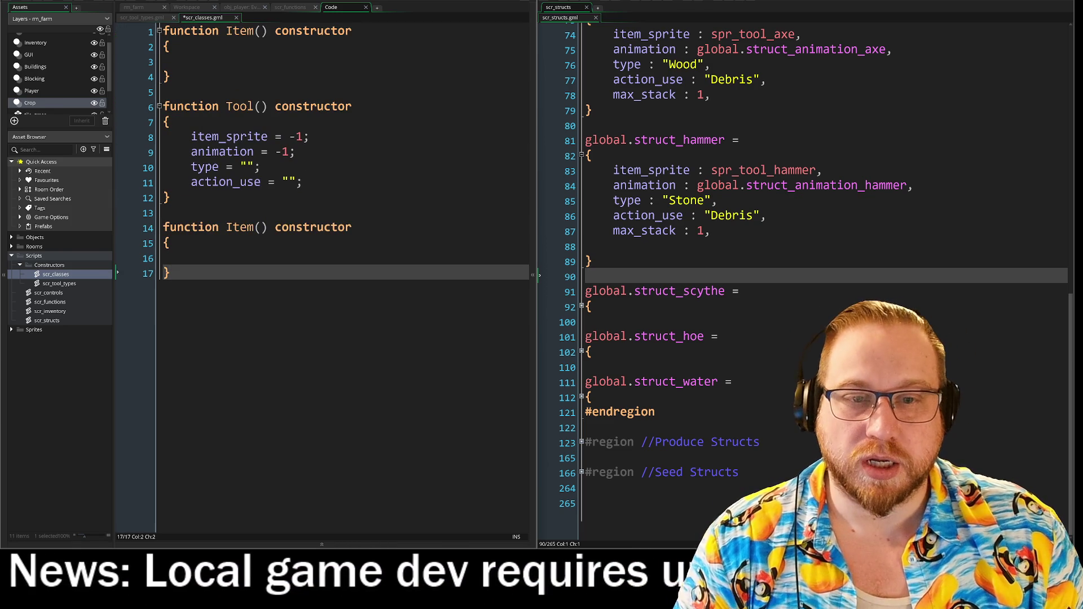
double_click(252, 231)
type("Seed")
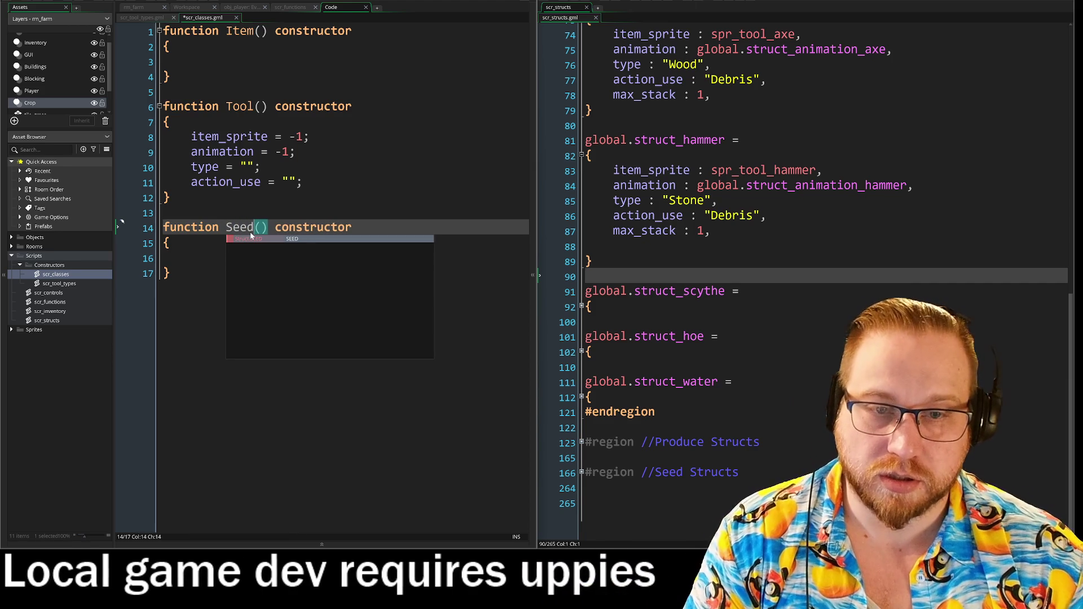
key("Escape")
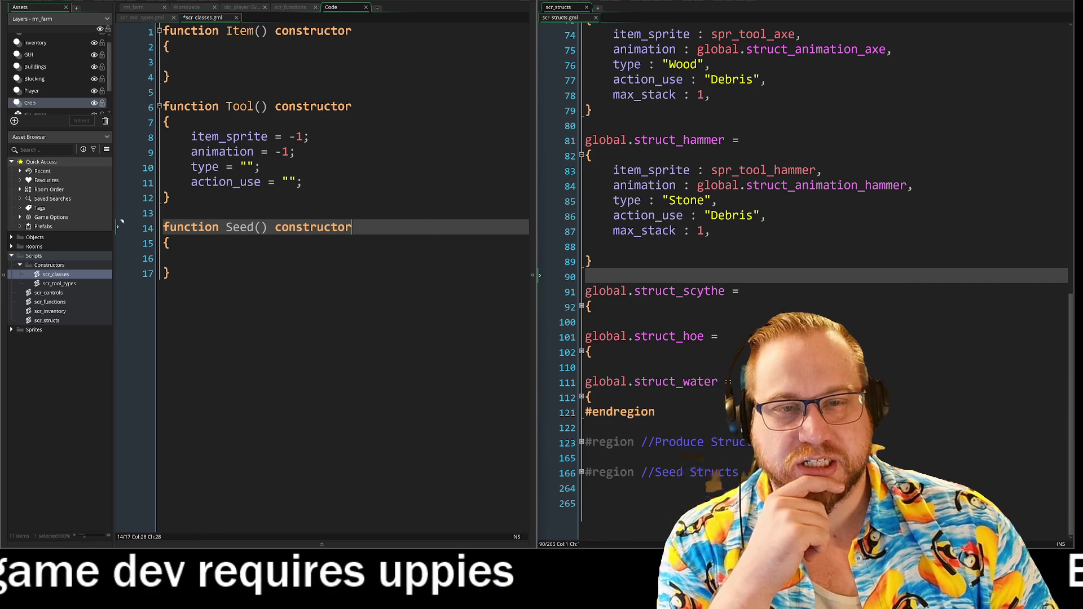
key("ctrl+End")
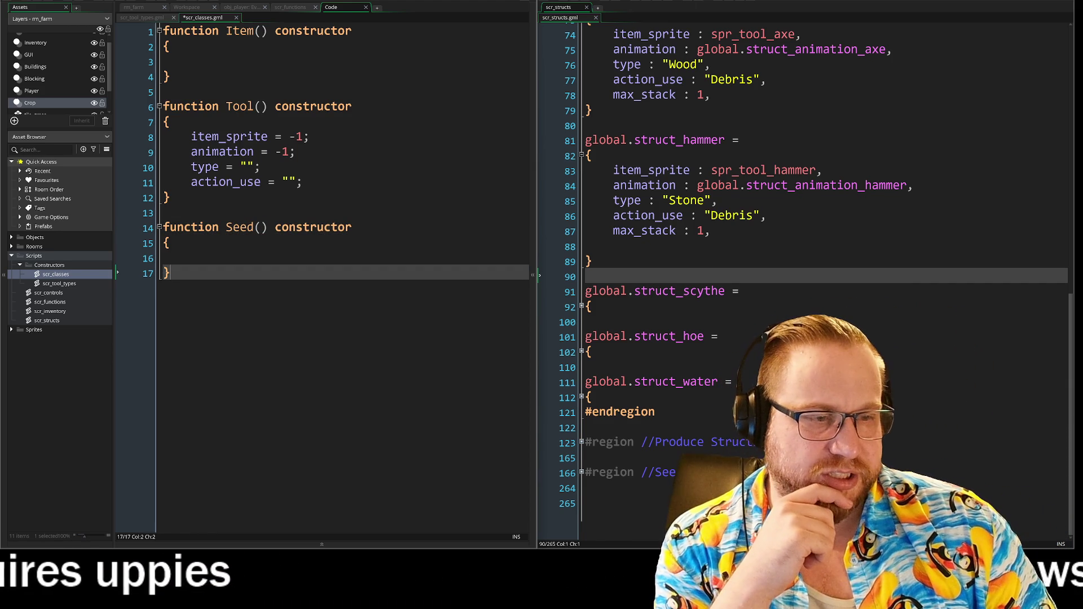
left_click(719, 336)
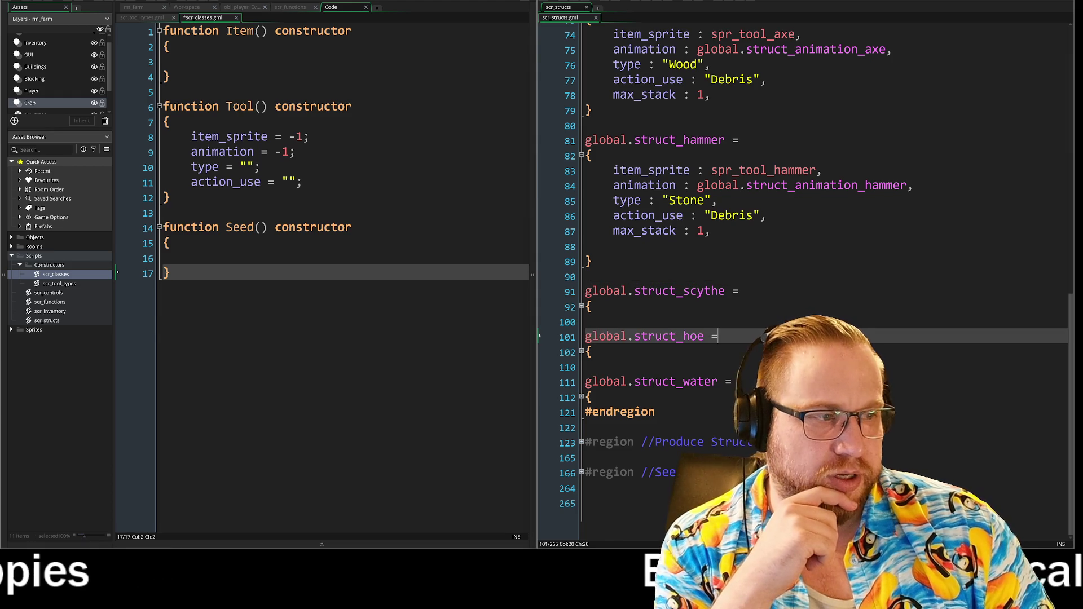
Expand the Produce Structs and Seed Structs regions and the turnip, cabbage, carrot and tomato produce structs
left_click(582, 442)
scroll(581, 442, "down", 4)
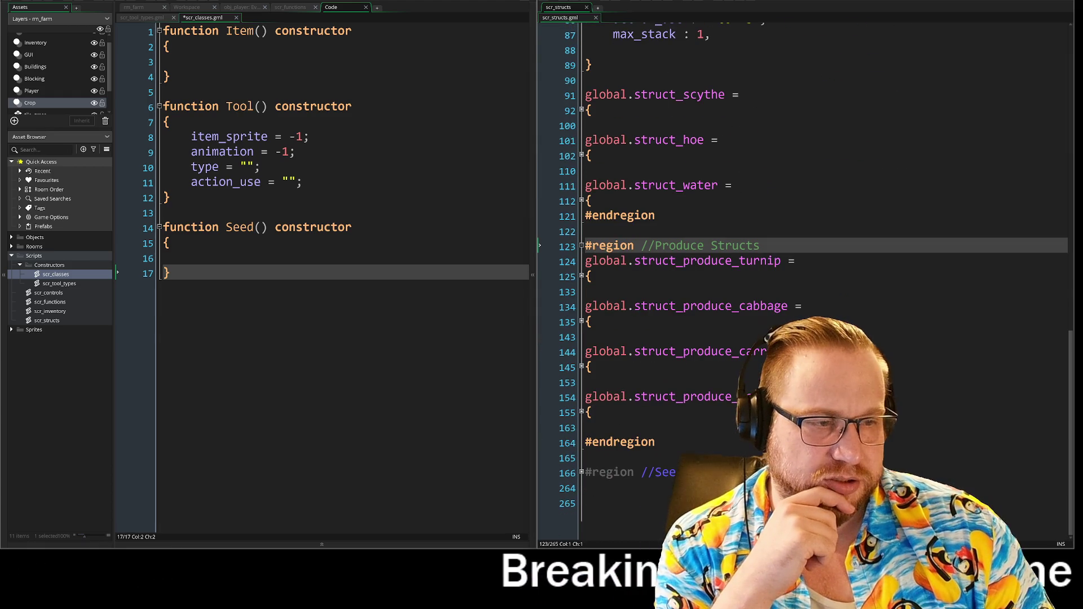
left_click(581, 472)
scroll(581, 473, "down", 2)
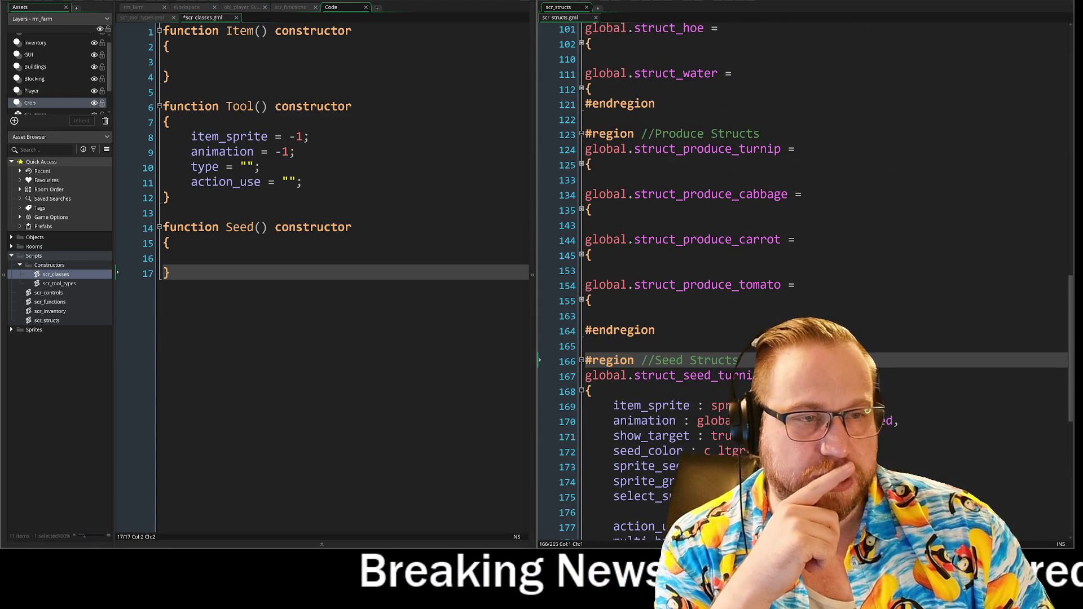
left_click(582, 165)
scroll(586, 169, "down", 2)
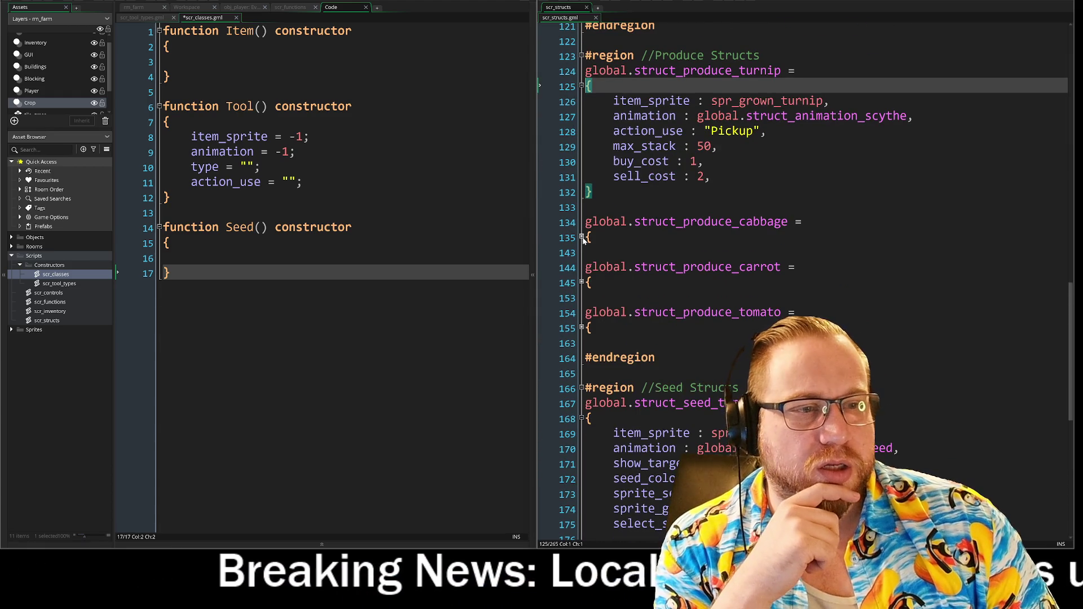
left_click(582, 238)
scroll(581, 237, "down", 3)
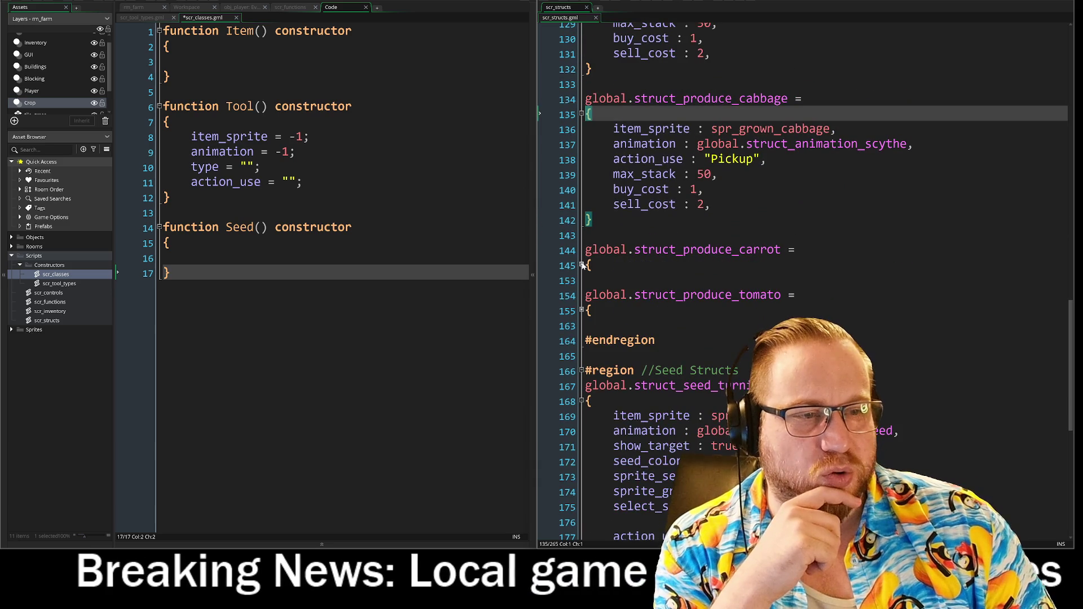
left_click(581, 266)
scroll(581, 265, "down", 2)
left_click(582, 339)
Scroll through scr_structs and inspect the turnip seed struct's properties
scroll(582, 339, "up", 2)
scroll(807, 282, "up", 3)
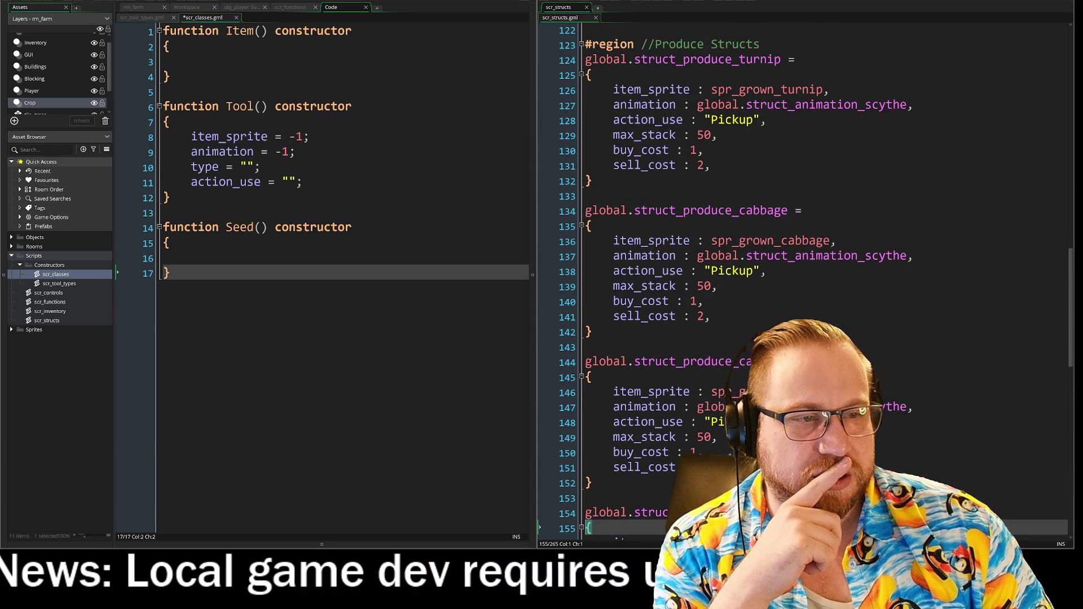
scroll(807, 282, "down", 3)
scroll(804, 265, "down", 9)
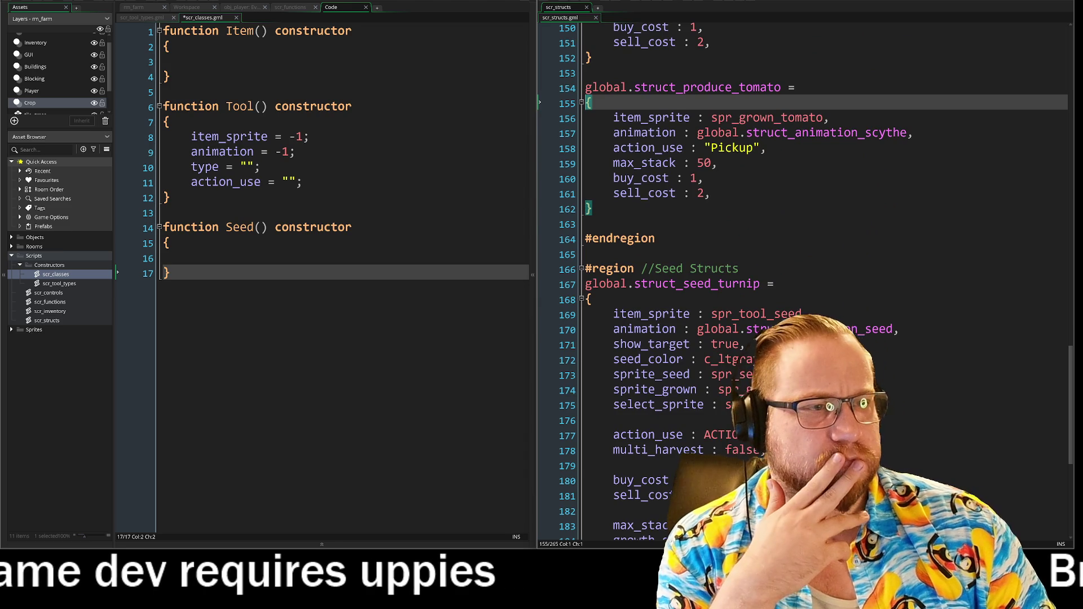
scroll(804, 265, "up", 5)
scroll(804, 265, "up", 8)
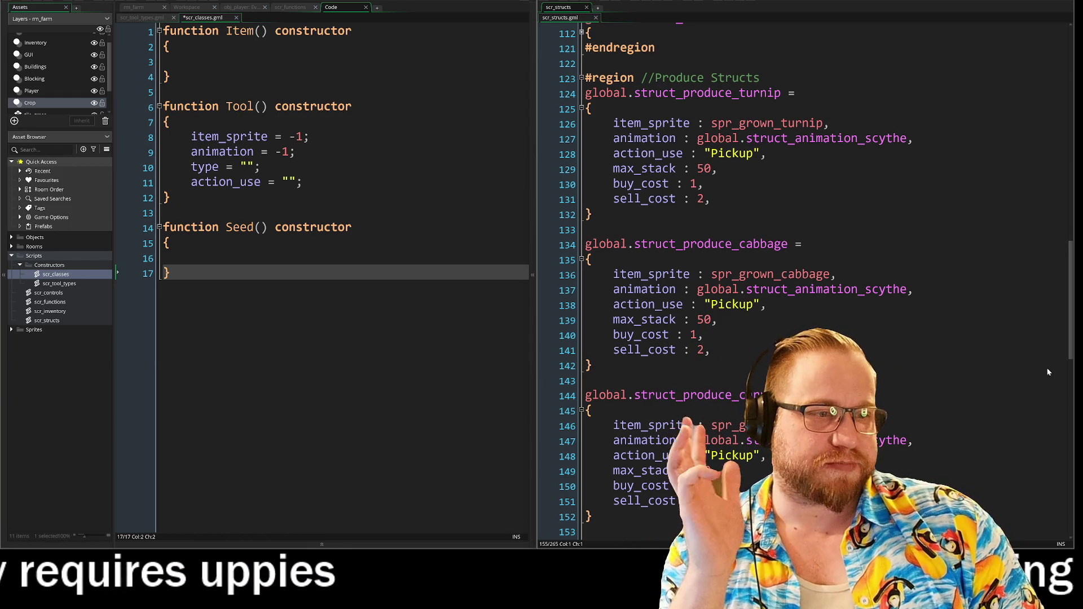
scroll(1000, 357, "down", 10)
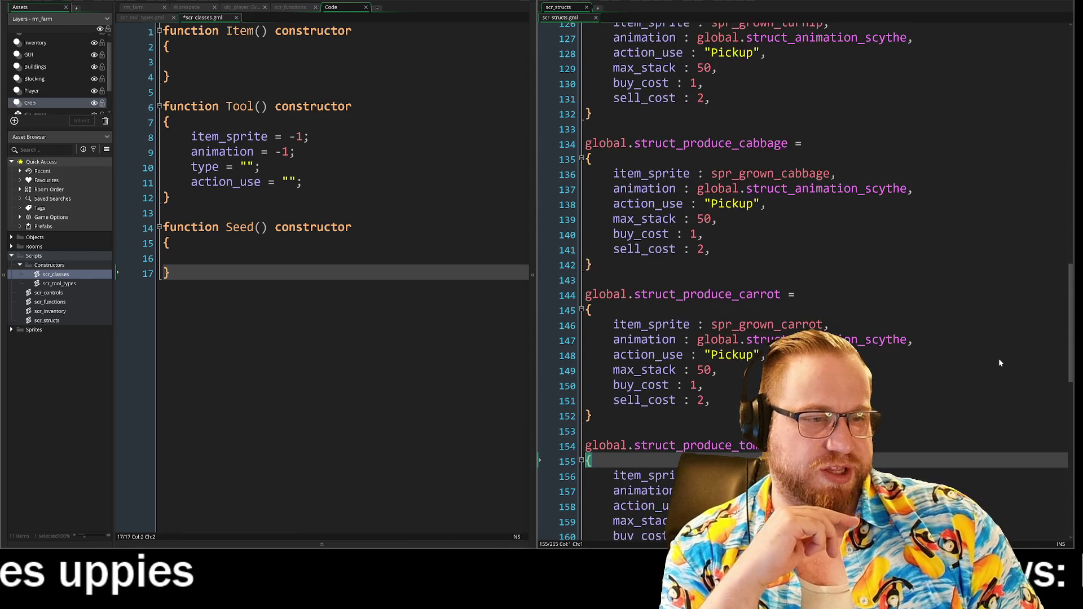
scroll(999, 362, "down", 3)
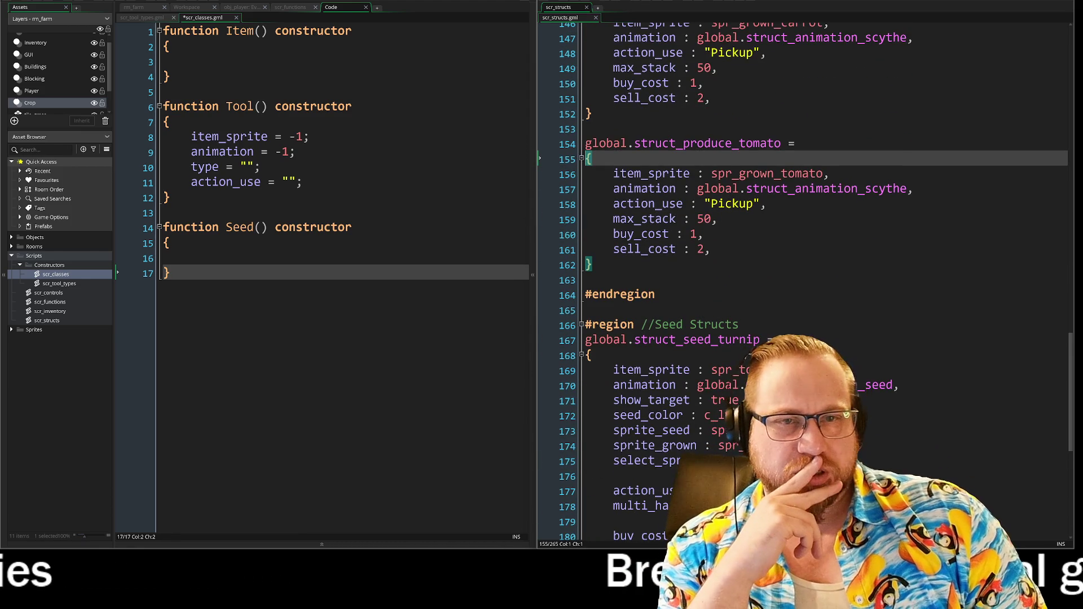
scroll(998, 361, "down", 2)
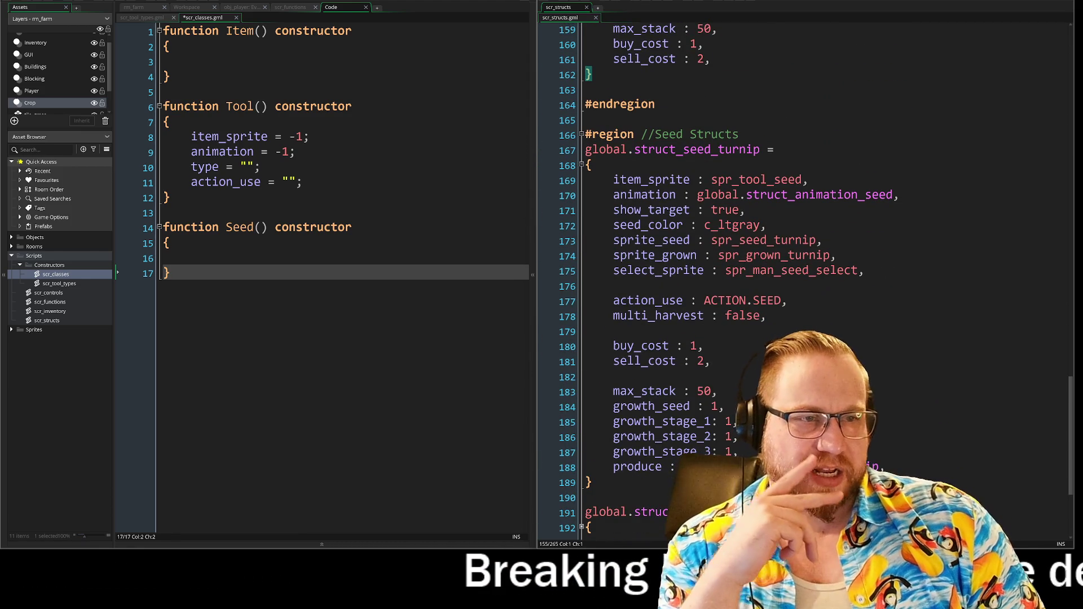
mouse_move(613, 179)
left_mouse_down()
mouse_move(746, 209)
mouse_move(711, 362)
mouse_move(1004, 459)
left_mouse_up()
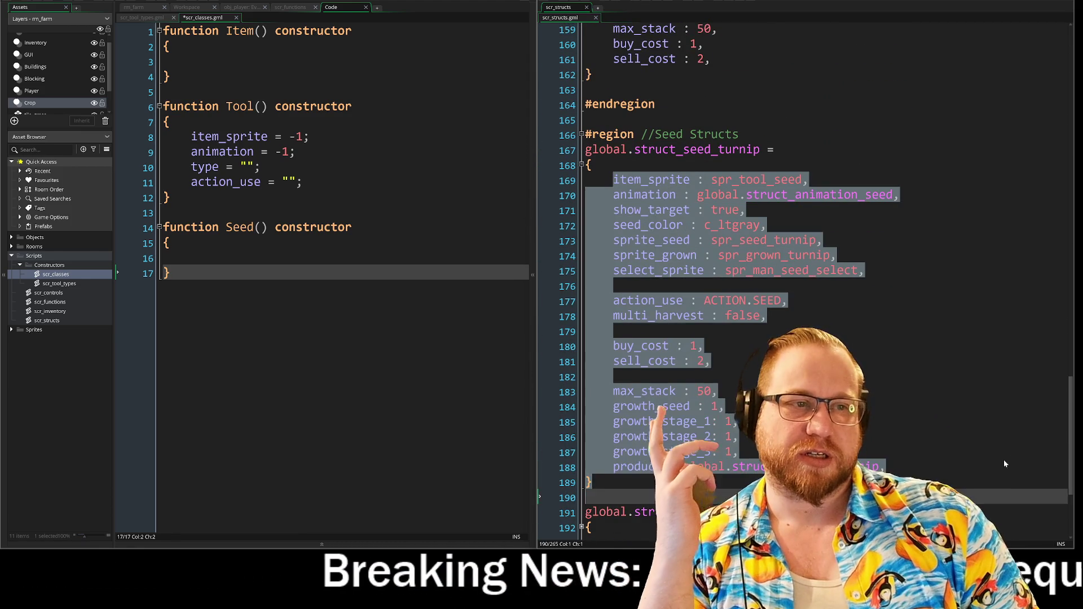
left_click(1003, 452)
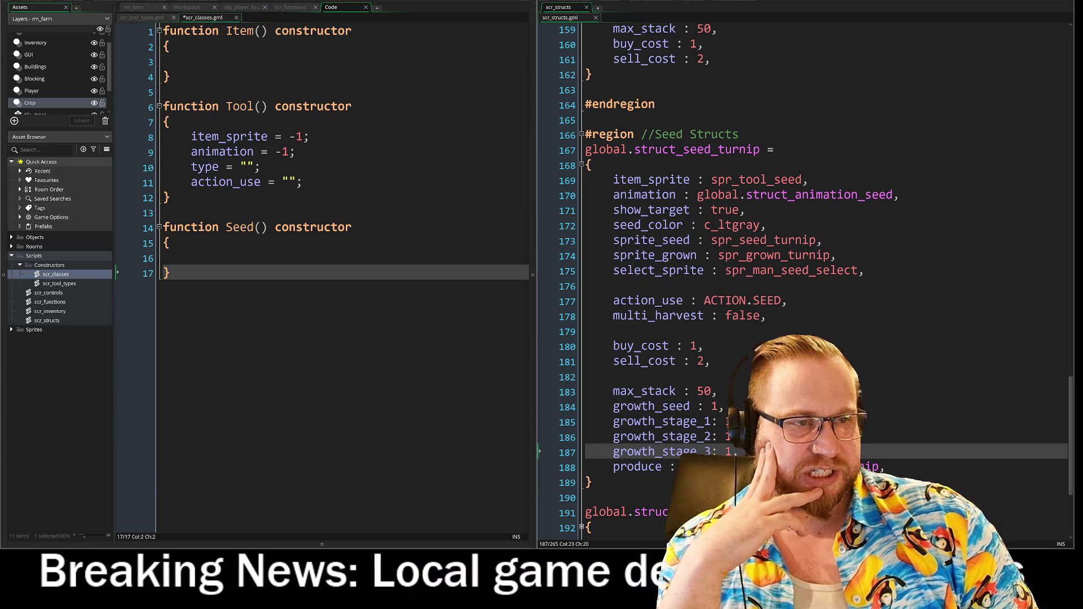
scroll(804, 277, "down", 1)
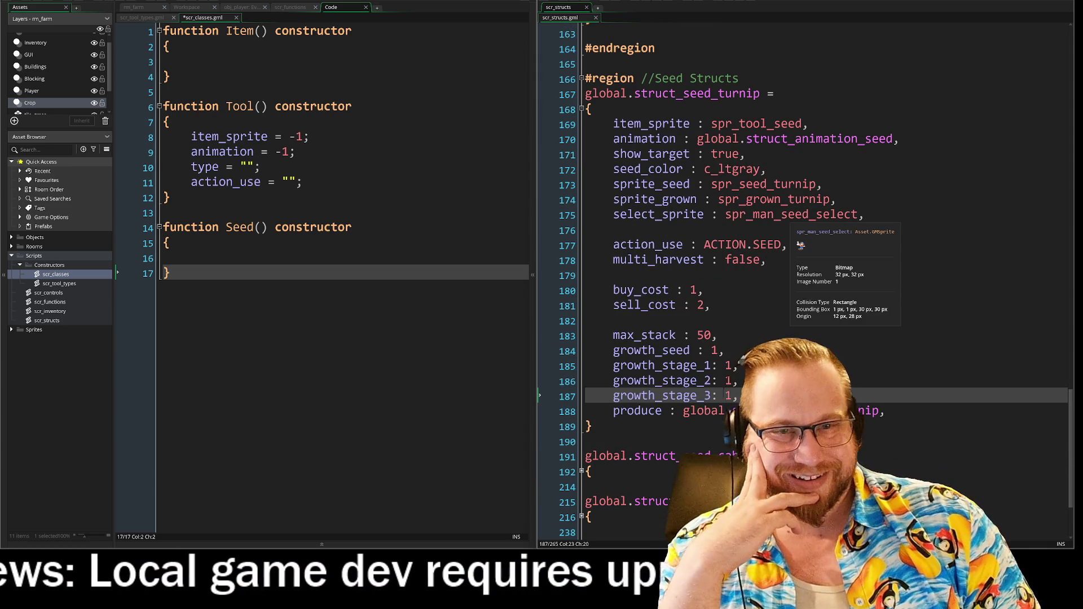
mouse_move(614, 123)
left_mouse_down()
mouse_move(643, 124)
mouse_move(739, 396)
left_mouse_up()
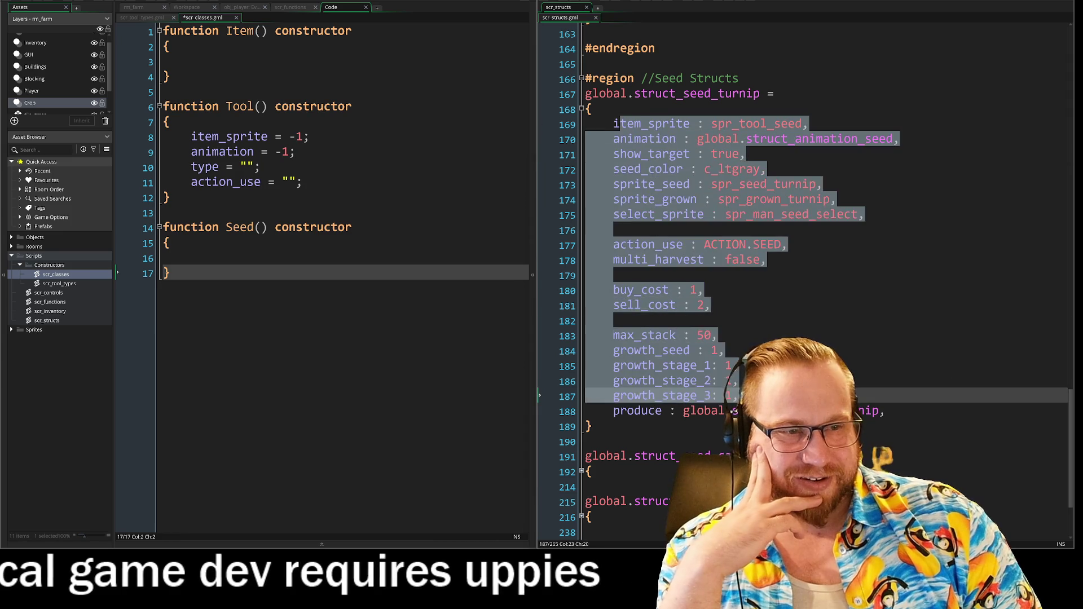
left_click(952, 370)
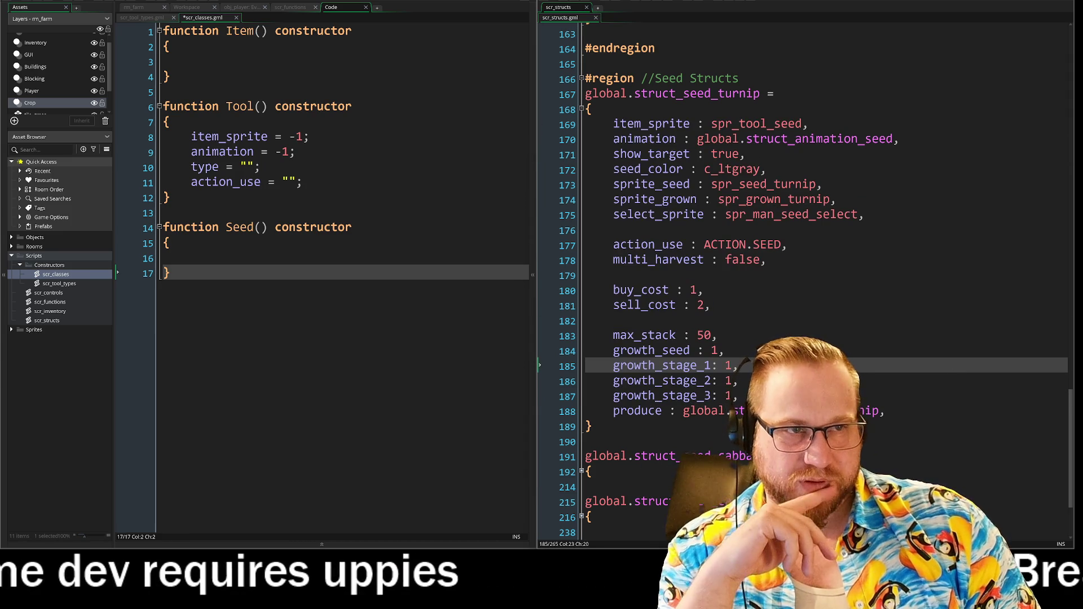
scroll(801, 282, "down", 3)
Unfold the cabbage, carrot and tomato seed structs and review their property lists
left_click(581, 360)
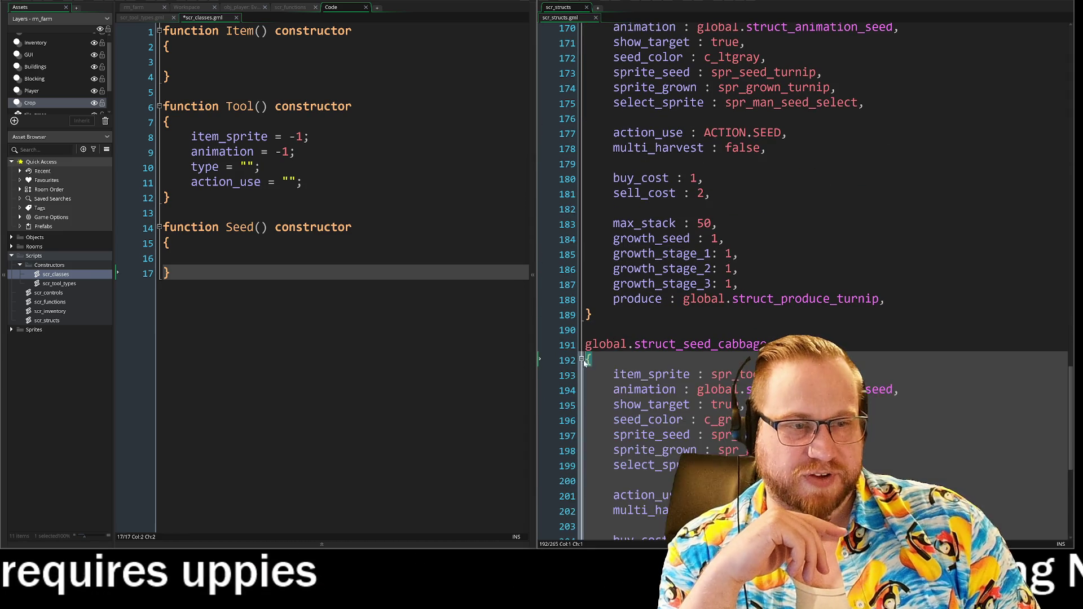
scroll(801, 282, "down", 6)
left_click(582, 510)
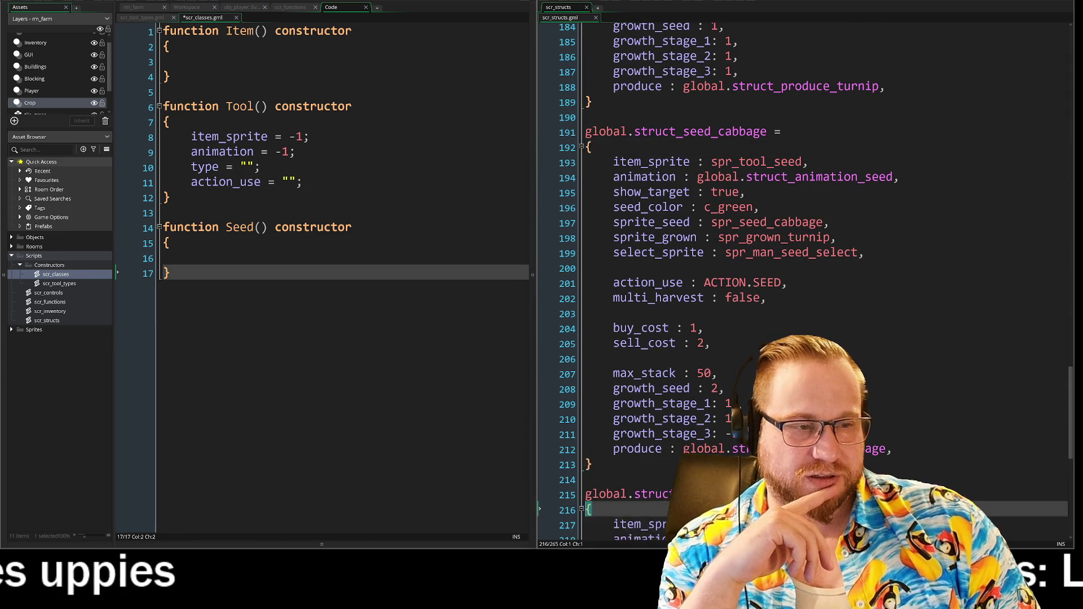
scroll(801, 282, "down", 10)
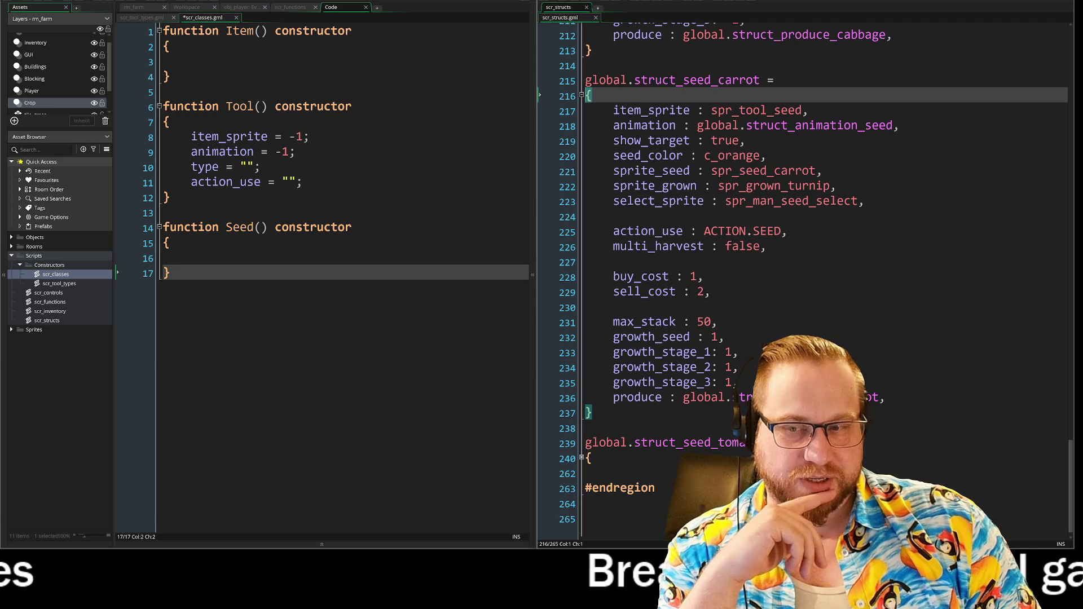
left_click(581, 459)
scroll(801, 282, "down", 6)
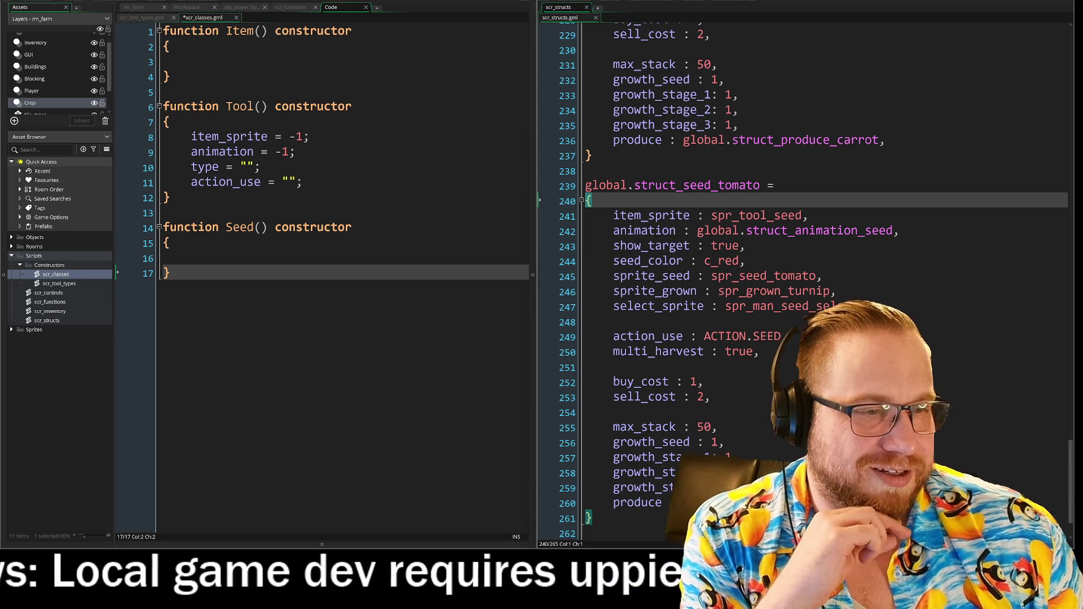
scroll(803, 268, "down", 2)
scroll(802, 268, "up", 10)
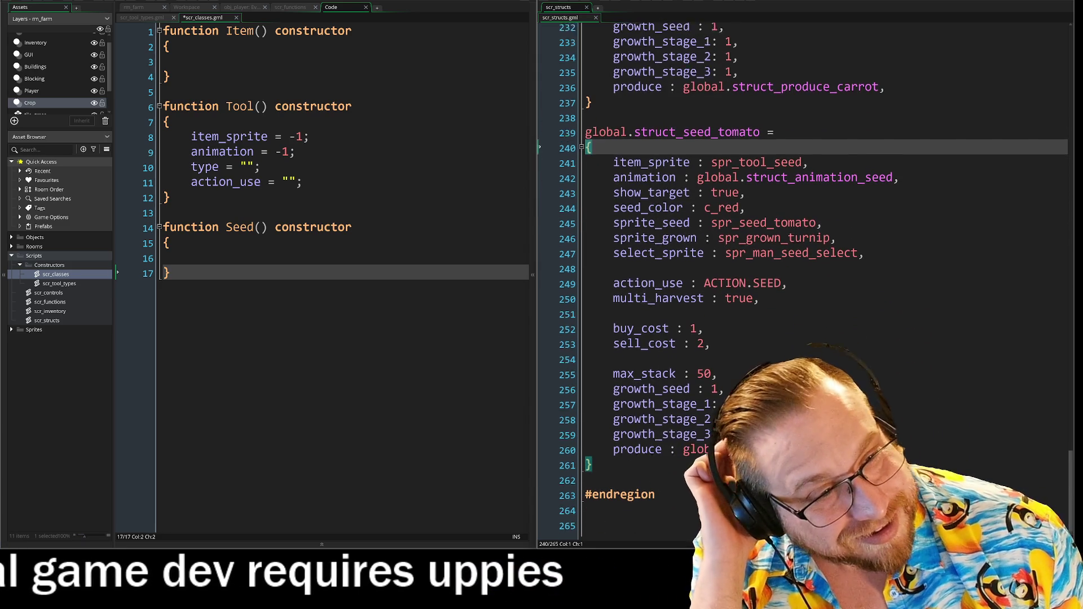
scroll(802, 268, "up", 10)
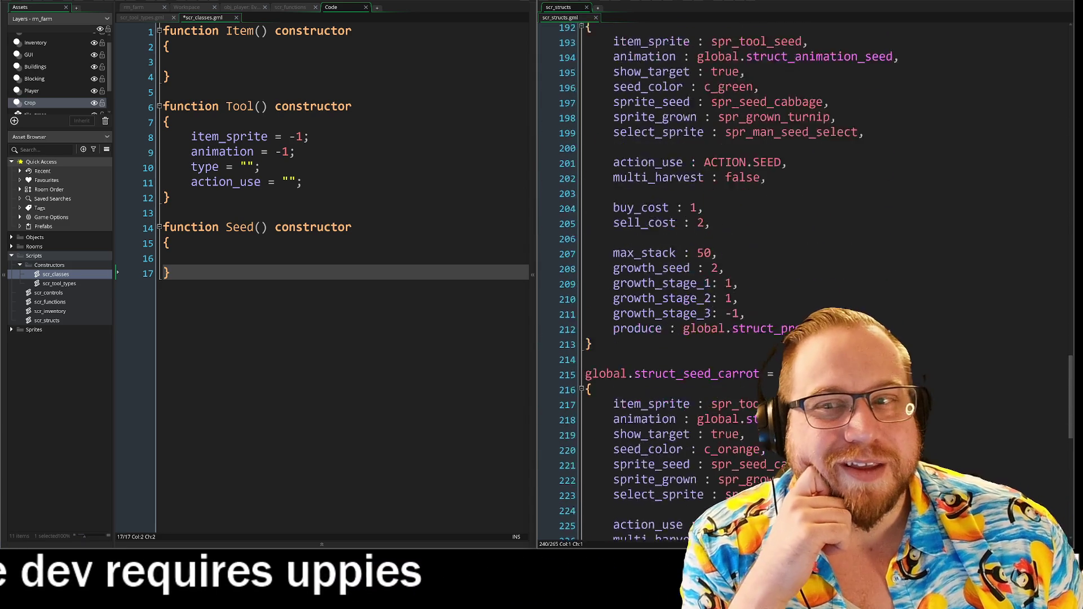
scroll(803, 268, "up", 10)
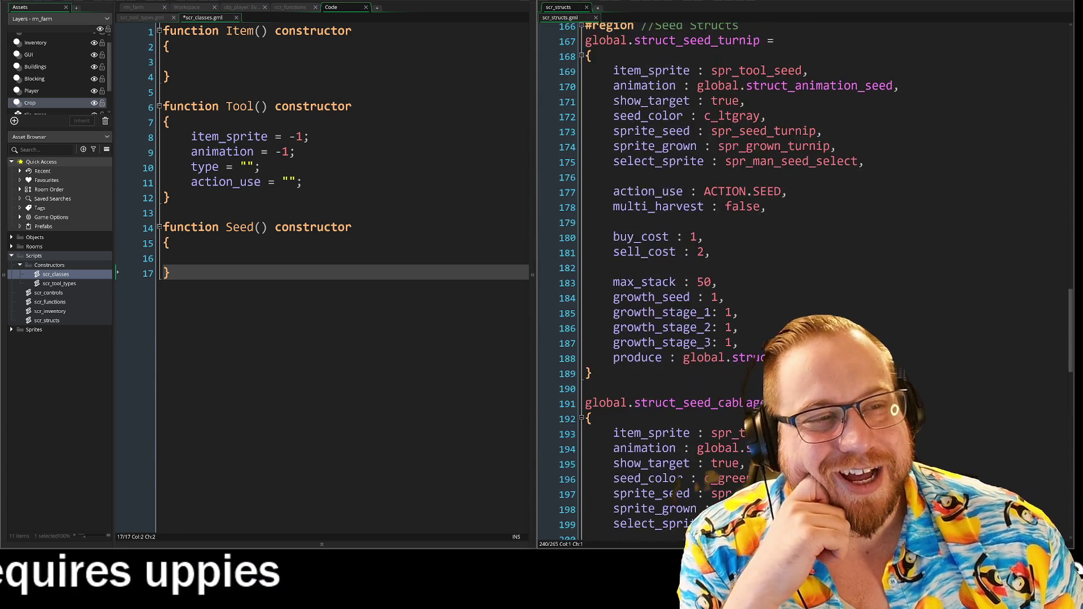
scroll(802, 268, "up", 5)
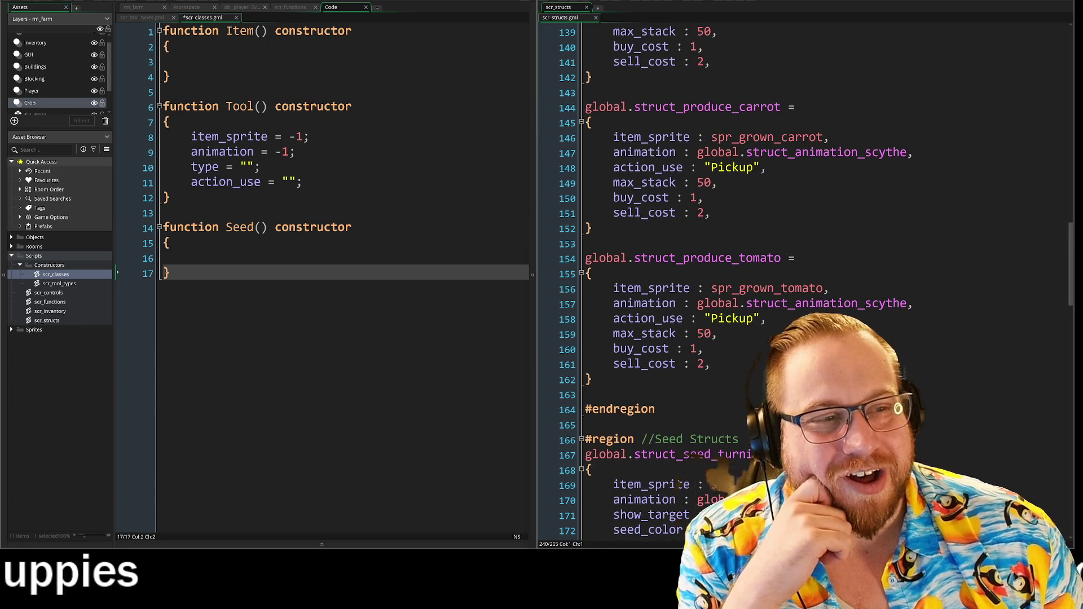
scroll(802, 268, "up", 1)
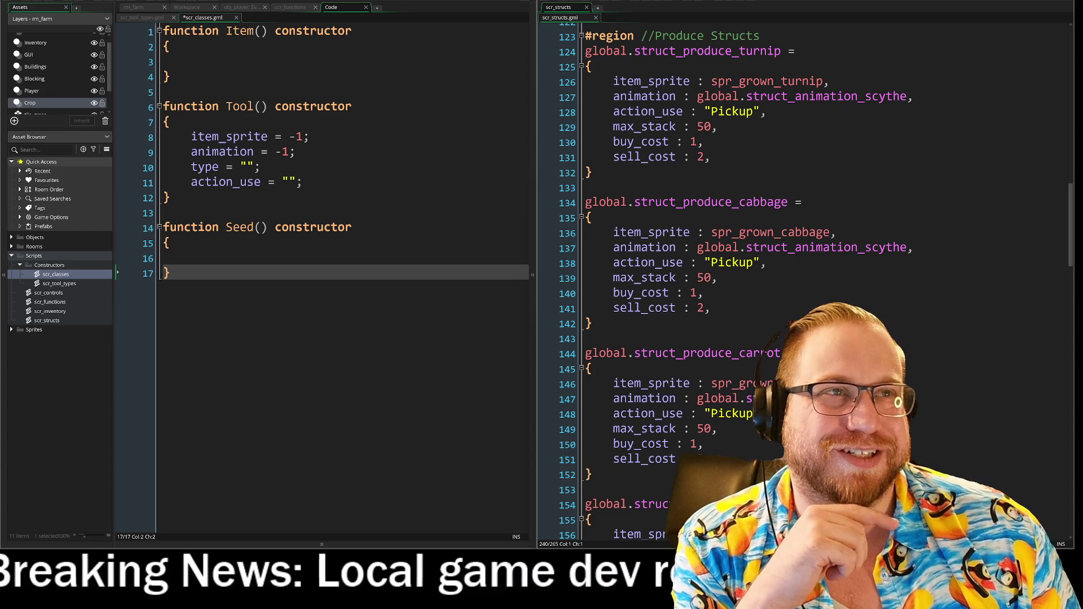
scroll(812, 271, "down", 2)
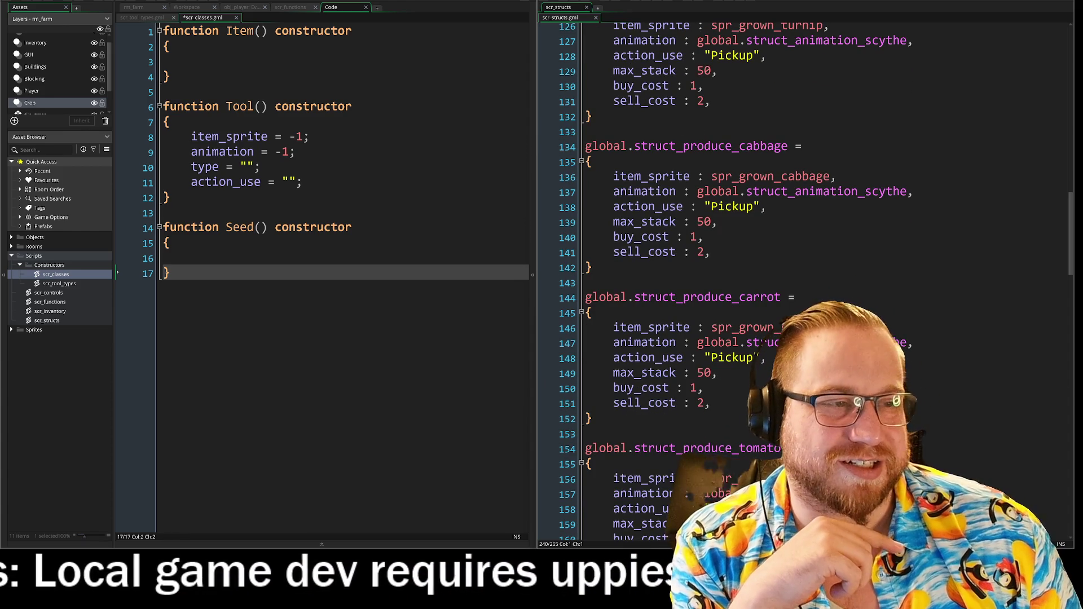
scroll(812, 271, "down", 3)
scroll(812, 271, "down", 12)
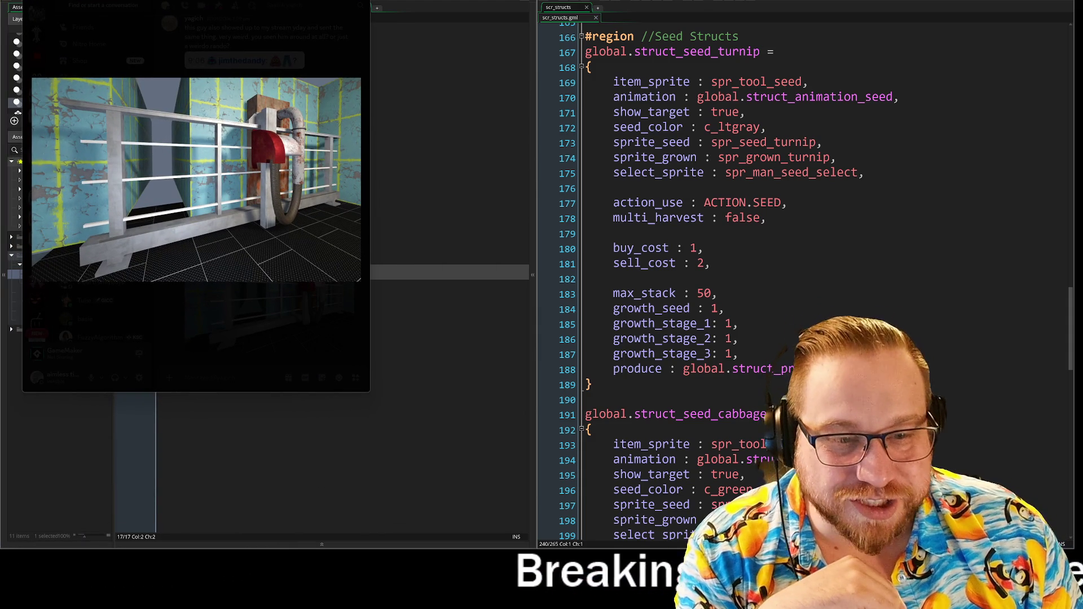
Enlarge the Discord window to view the shared panel saw render, then close the image viewer
mouse_move(367, 390)
left_mouse_down()
mouse_move(705, 517)
mouse_move(809, 527)
left_mouse_up()
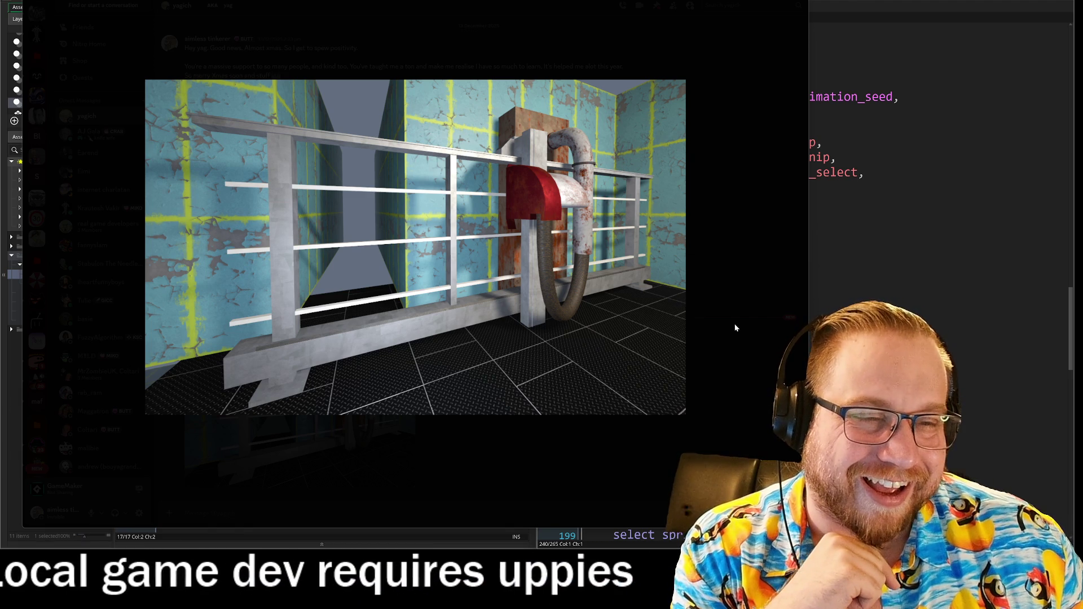
left_click(735, 326)
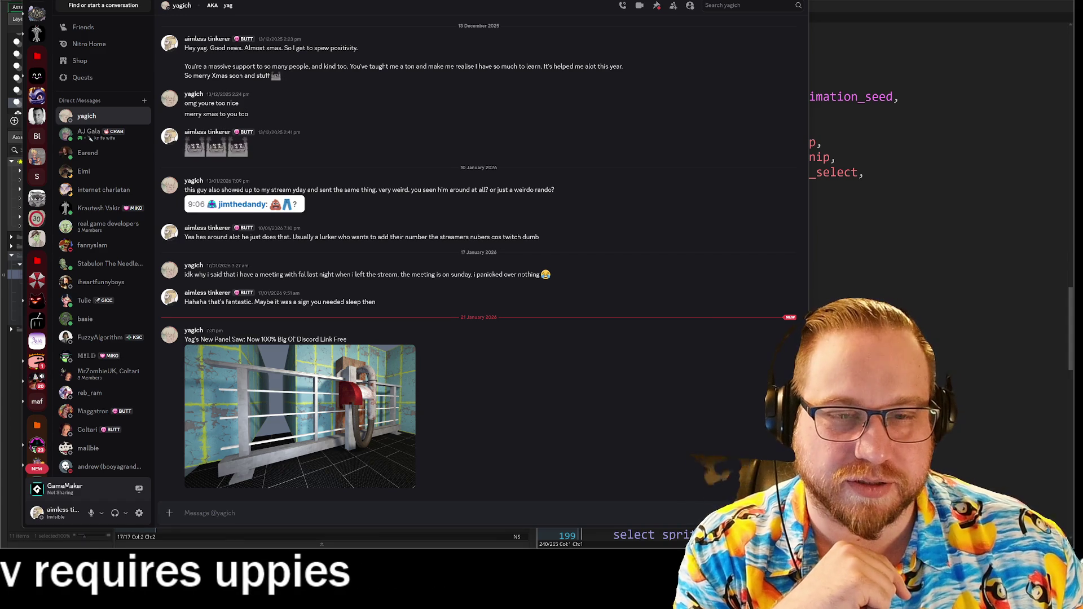
Restore the Discord window down so GameMaker's code is visible again
key("super+Down")
key("super+Down")
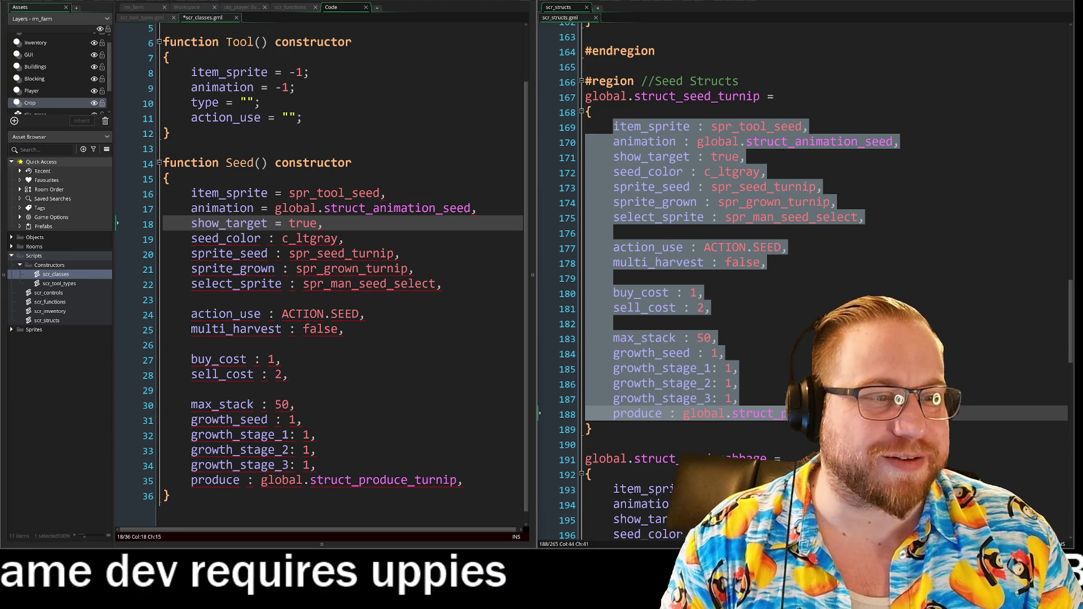
Change the colons to '=' for seed_color, sprite_seed, sprite_grown, select_sprite, action_use, multi_harvest and buy_cost
key("Up")
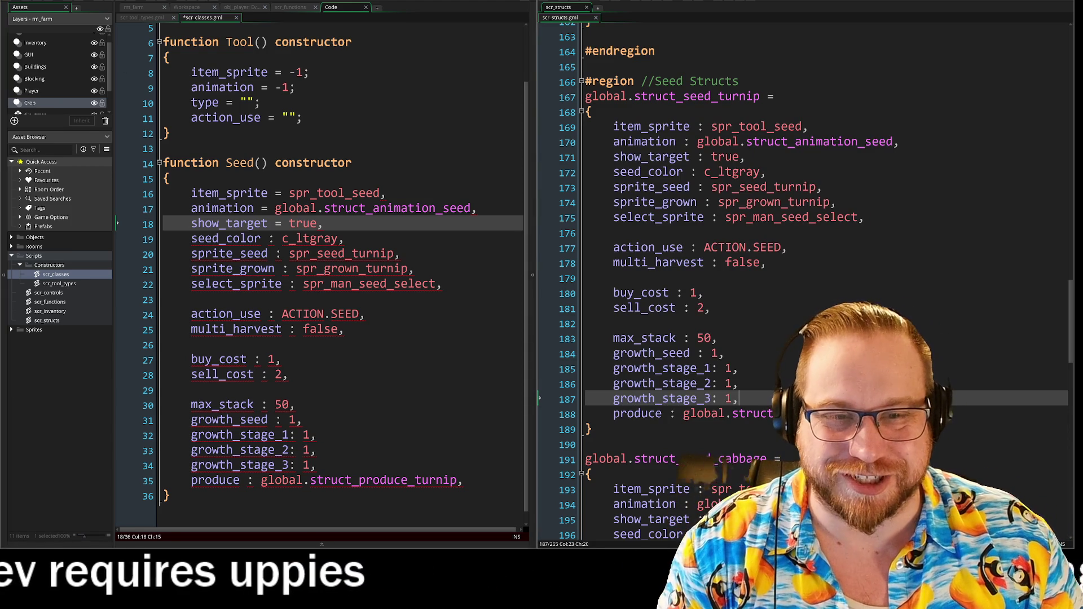
left_click(278, 240, "shift")
left_click(278, 240)
key("BackSpace")
type("=")
key("Down")
key("Delete")
type("=")
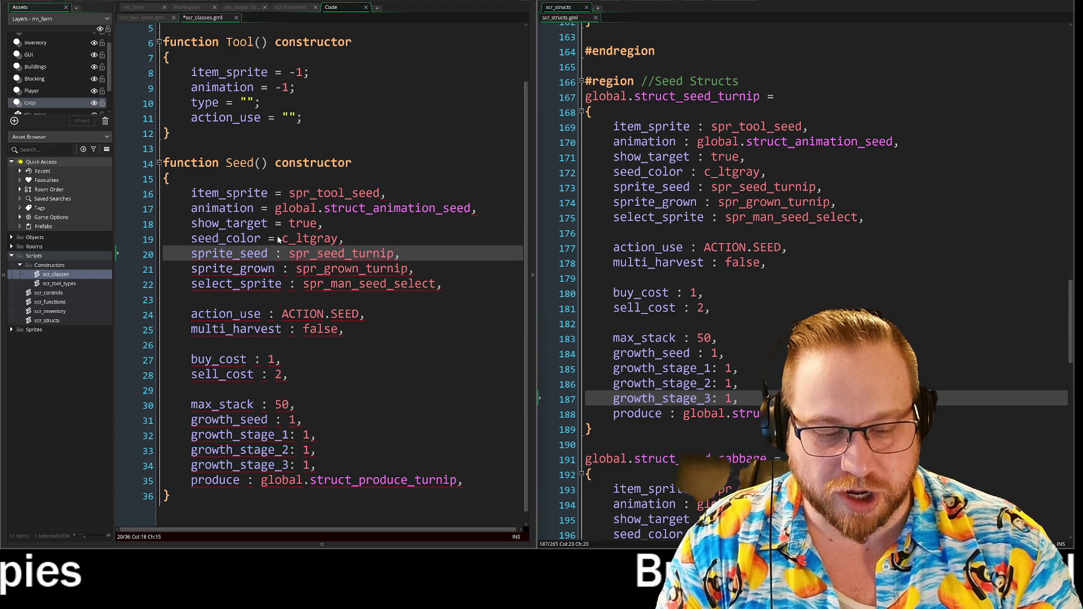
key("Down")
key("Delete")
type("=")
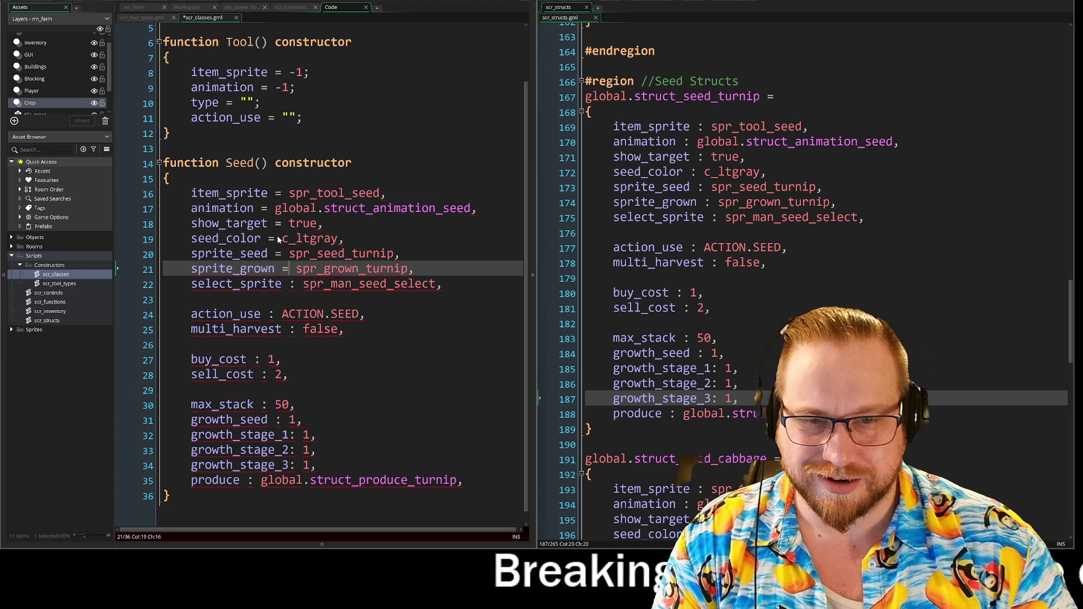
key("Down")
key("Delete")
type("=")
key("Down")
key("Down")
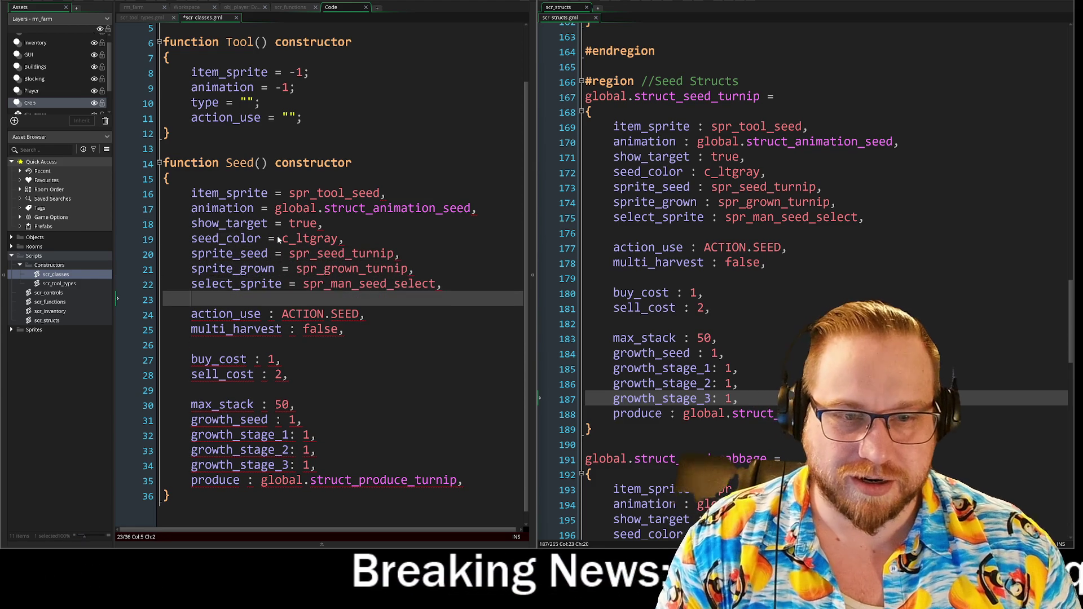
key("BackSpace")
type("=")
key("Down")
key("Delete")
type("=")
key("Down")
Change the colons to '=' for sell_cost, max_stack, growth_seed, growth_stage_1–3 and produce
key("Down")
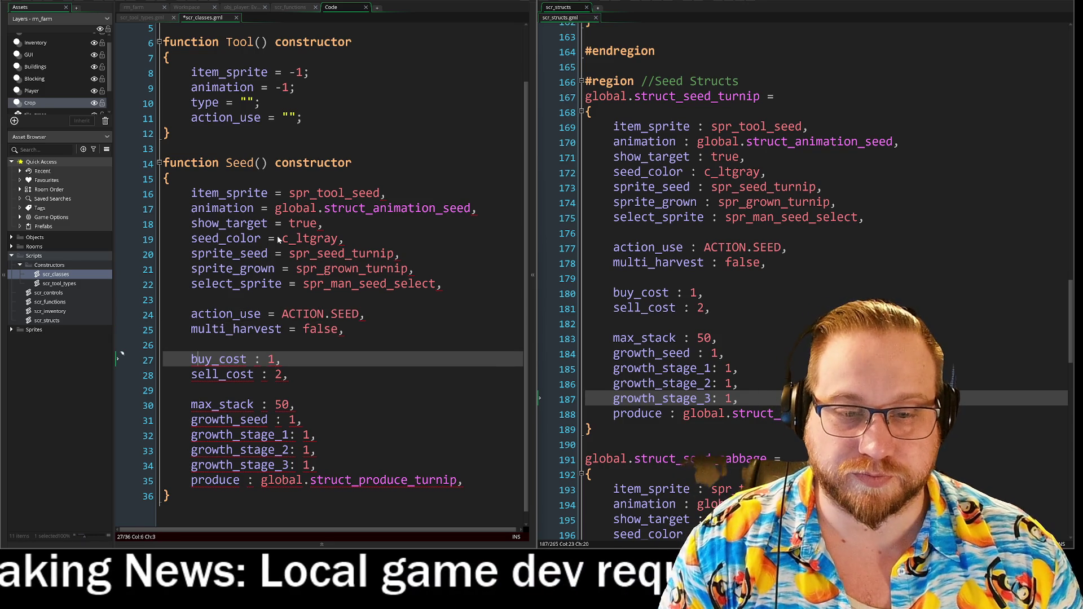
key("ctrl+Right")
key("ctrl+Right")
key("ctrl+Right")
key("BackSpace")
type("=")
key("Down")
key("BackSpace")
type("=")
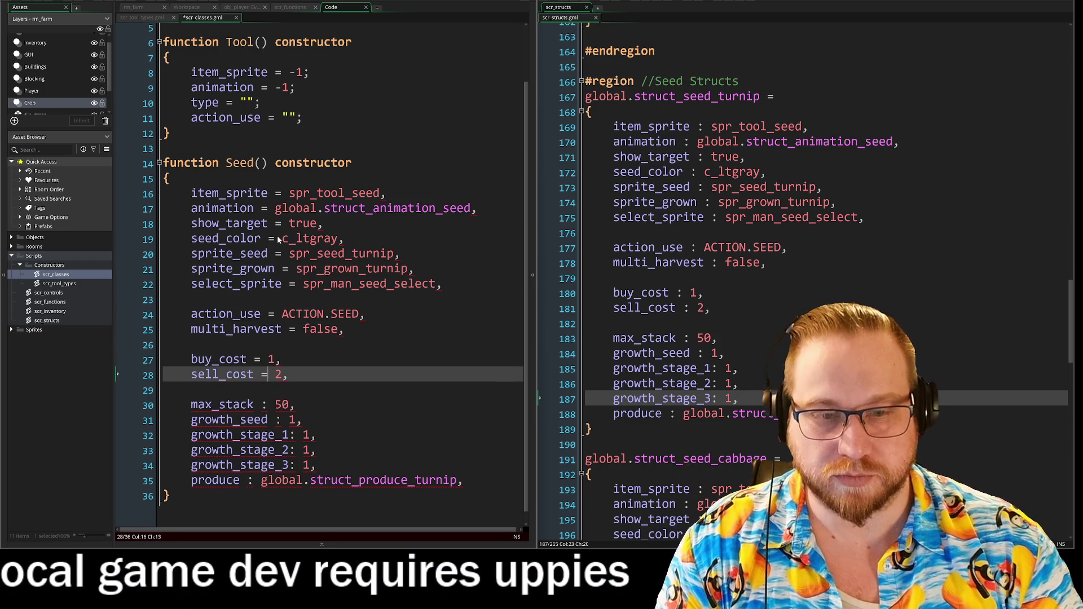
key("Down")
key("Down")
key("BackSpace")
type("=")
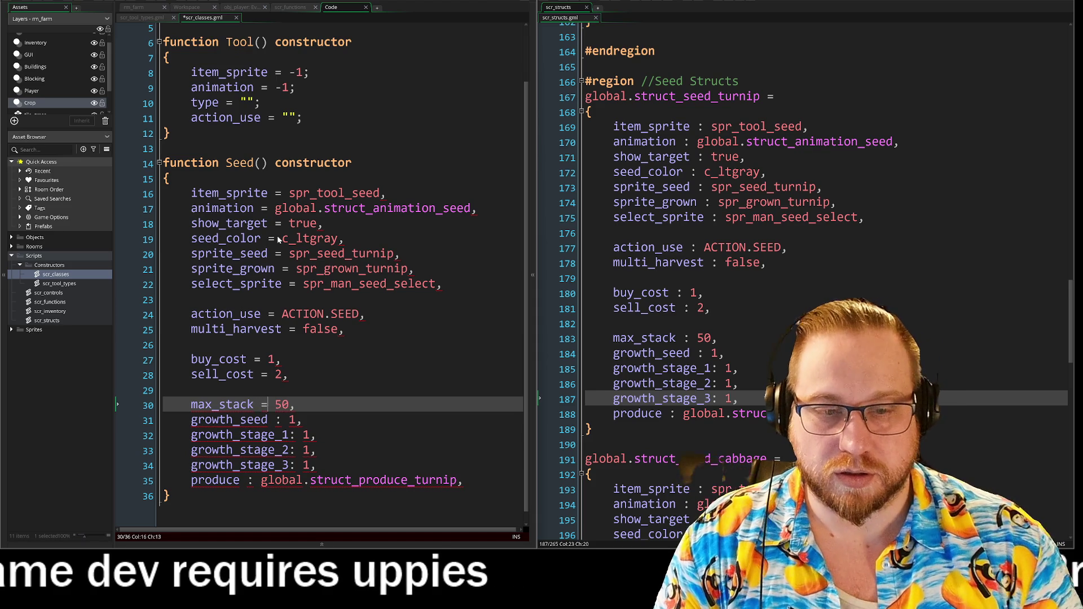
key("Down")
key("BackSpace")
type("=")
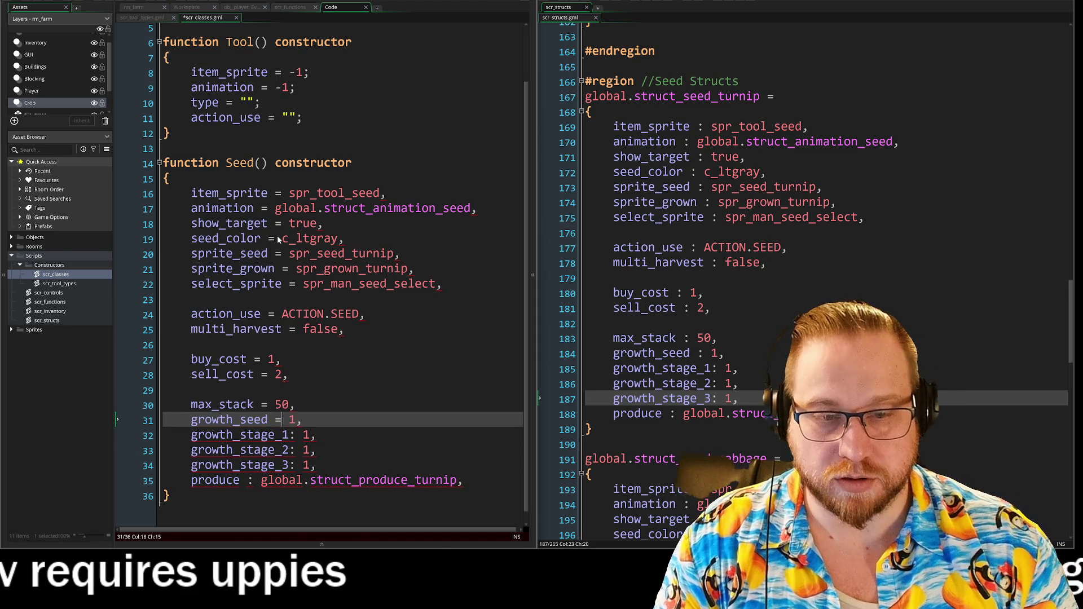
key("Down")
key("BackSpace")
type("=")
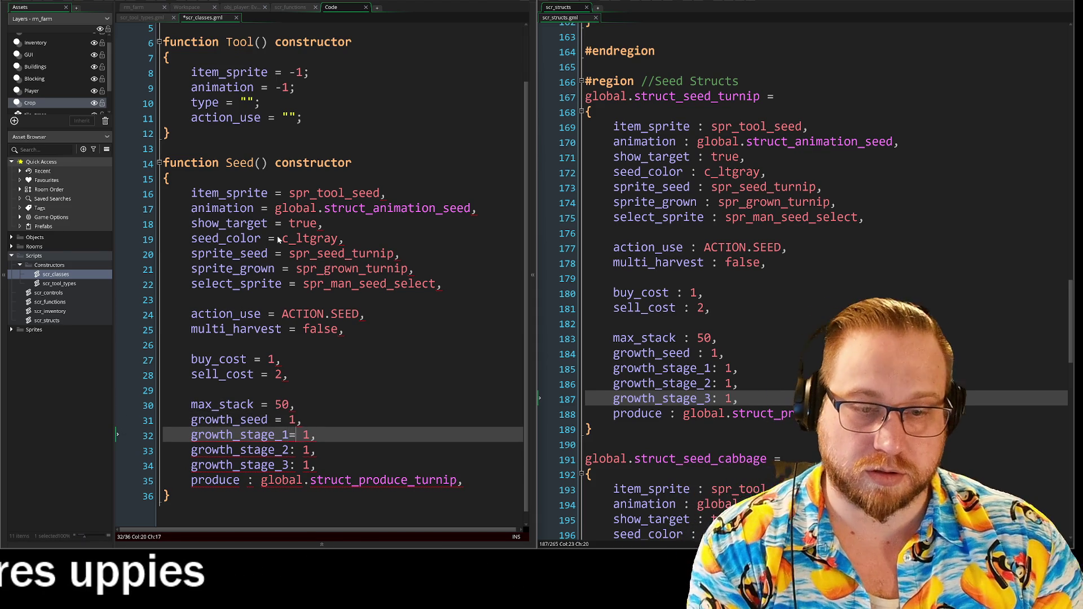
key("Down")
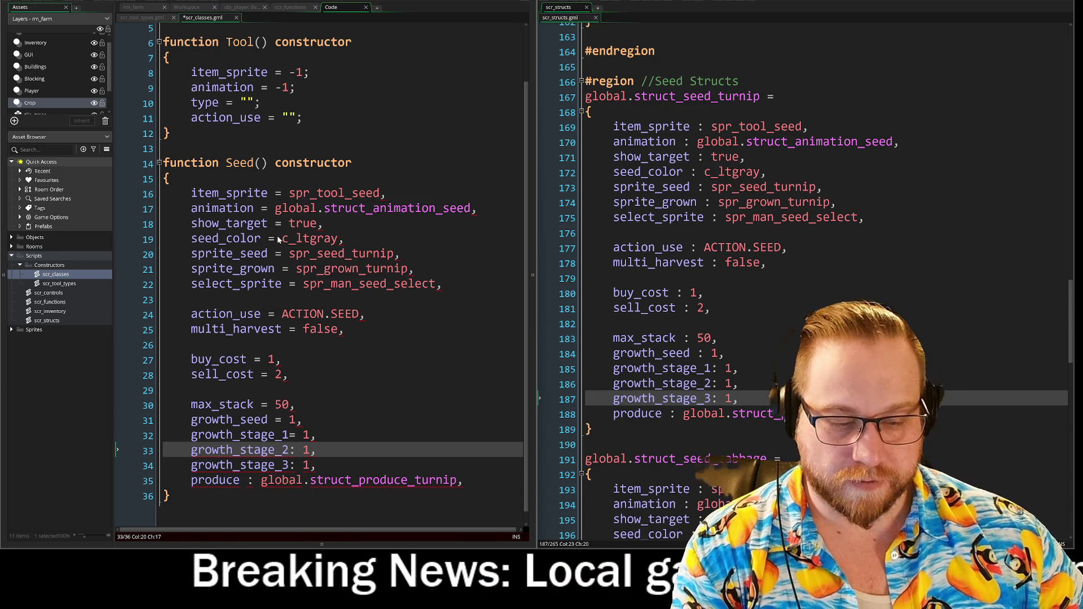
key("BackSpace")
type("=")
key("Down")
key("BackSpace")
type("=")
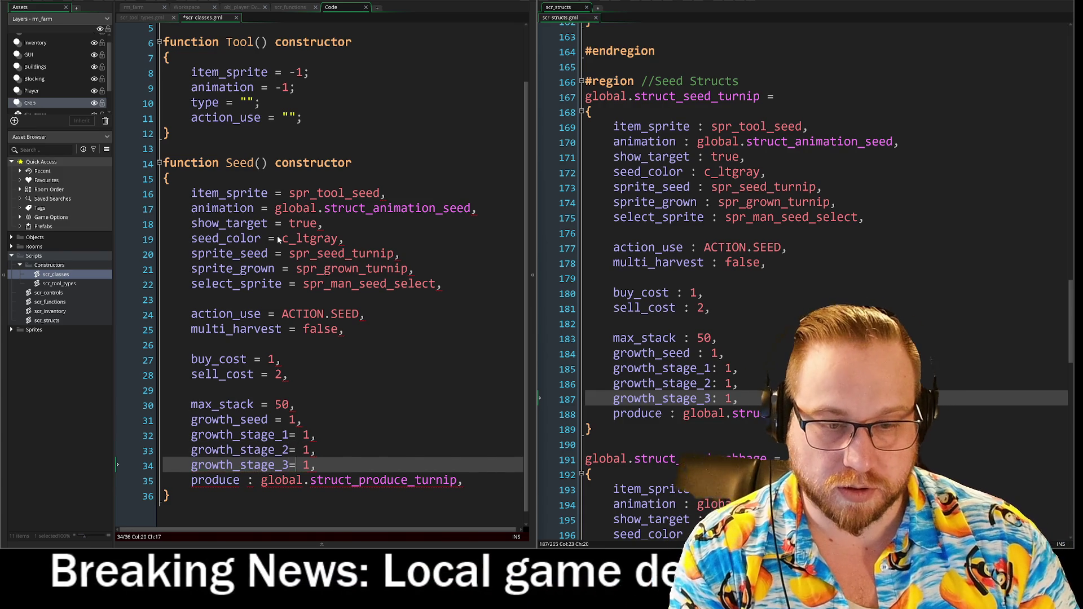
key("Down")
key("Left")
key("BackSpace")
type("=")
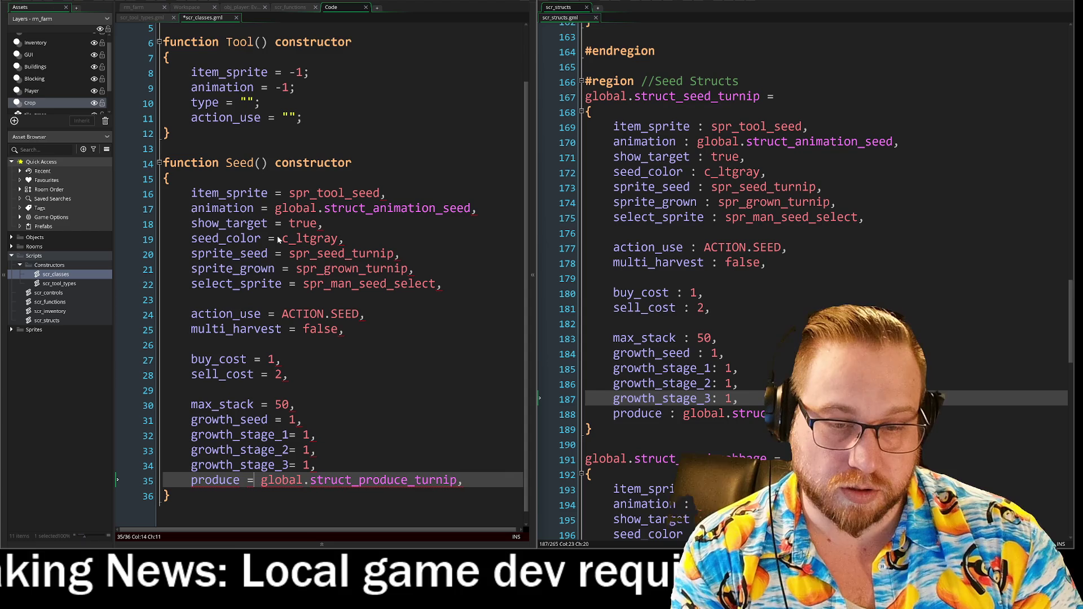
Set produce to '= -1;' and paste that -1 default onto the growth stage lines
key("End")
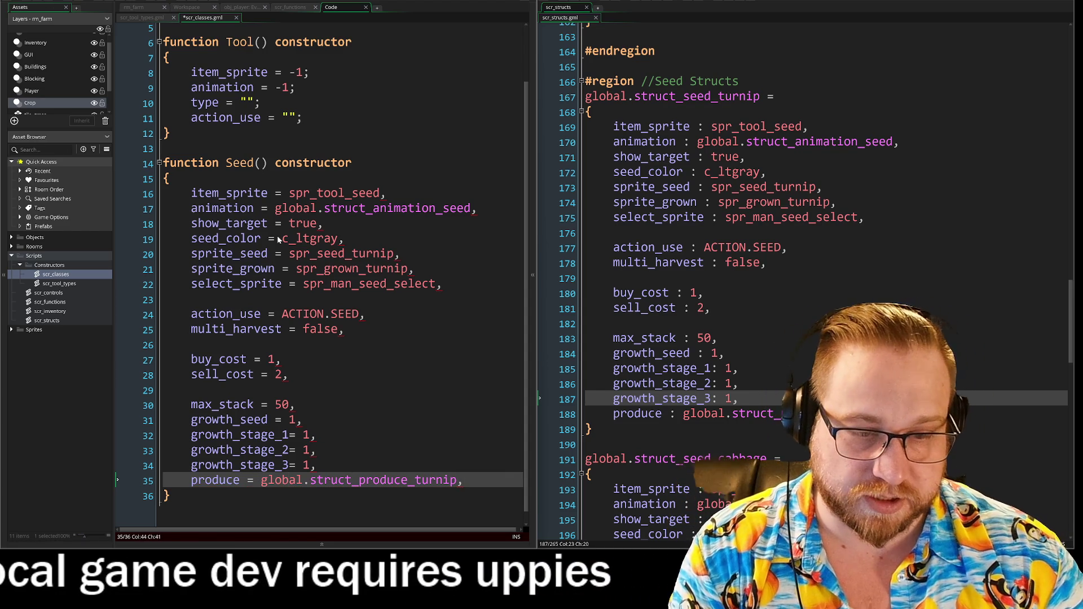
key("BackSpace")
key("BackSpace")
key("BackSpace")
key("BackSpace")
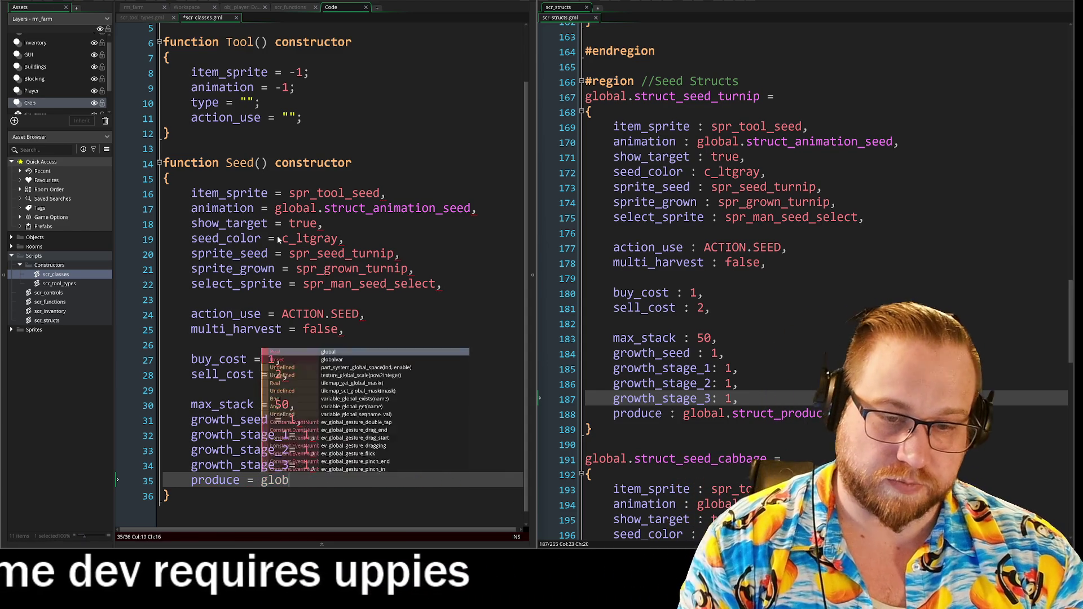
type("-1;")
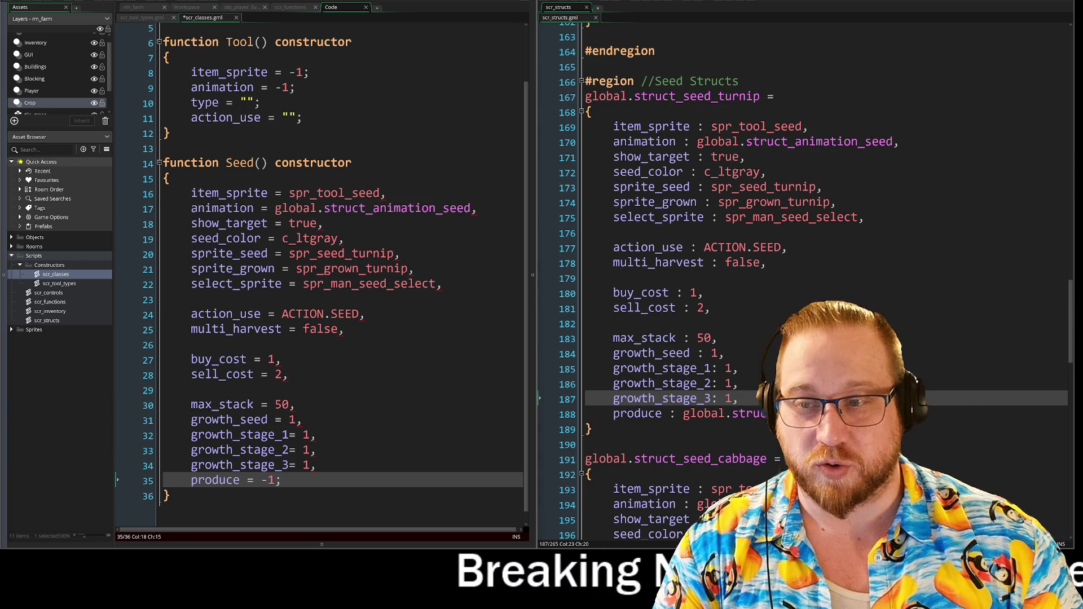
mouse_move(246, 480)
left_mouse_down()
mouse_move(284, 488)
mouse_move(295, 465)
mouse_move(318, 466)
mouse_move(296, 449)
mouse_move(317, 450)
mouse_move(299, 435)
mouse_move(317, 436)
mouse_move(302, 420)
left_mouse_up()
key("ctrl+v")
type("= -1;")
type("= -1;")
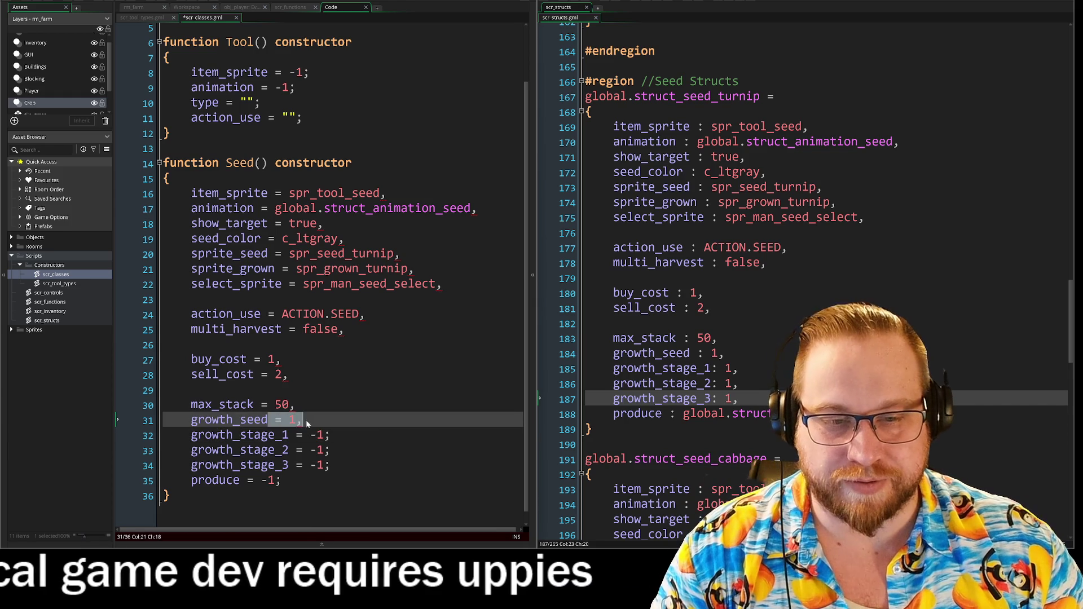
type("= -1;")
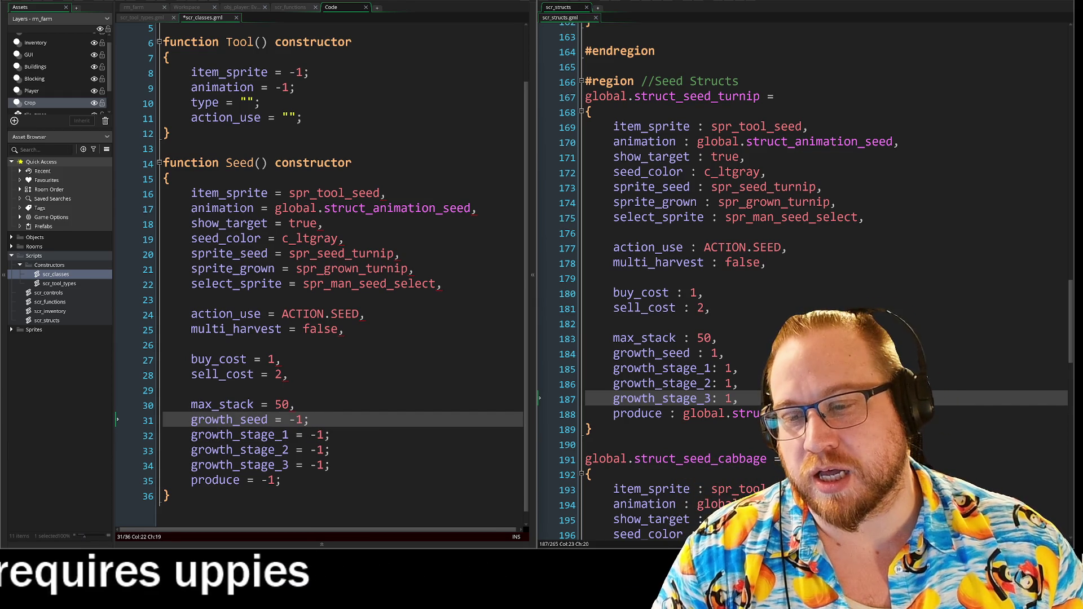
Paste -1 over the values of max_stack, sell_cost, buy_cost, multi_harvest and action_use
left_click_drag(256, 405, 301, 404)
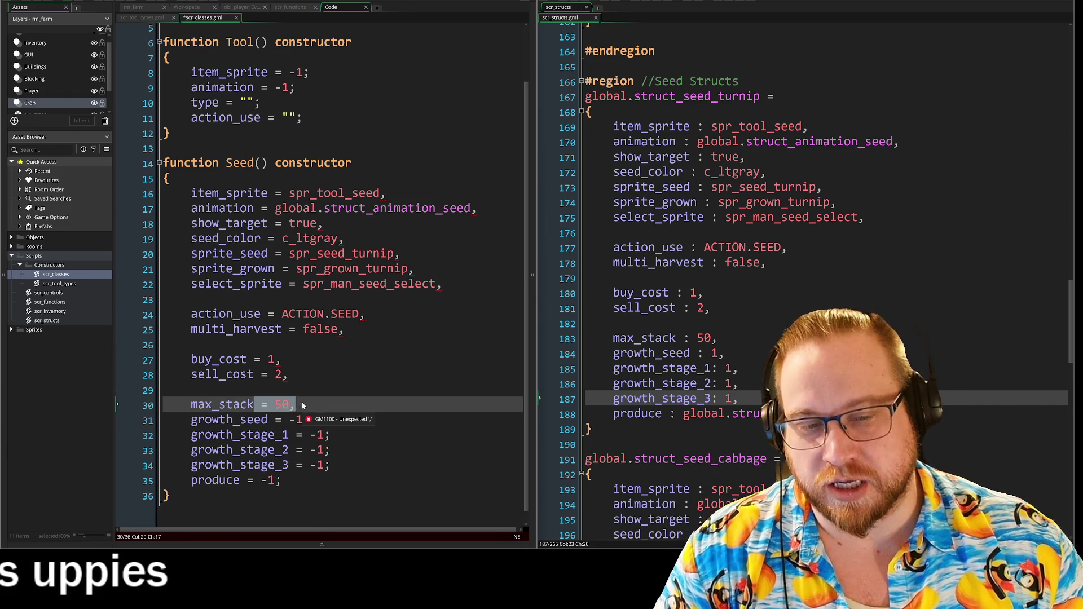
type("= -1;")
mouse_move(255, 375)
left_mouse_down()
mouse_move(291, 377)
mouse_move(257, 359)
mouse_move(289, 360)
left_mouse_up()
type("= -1;")
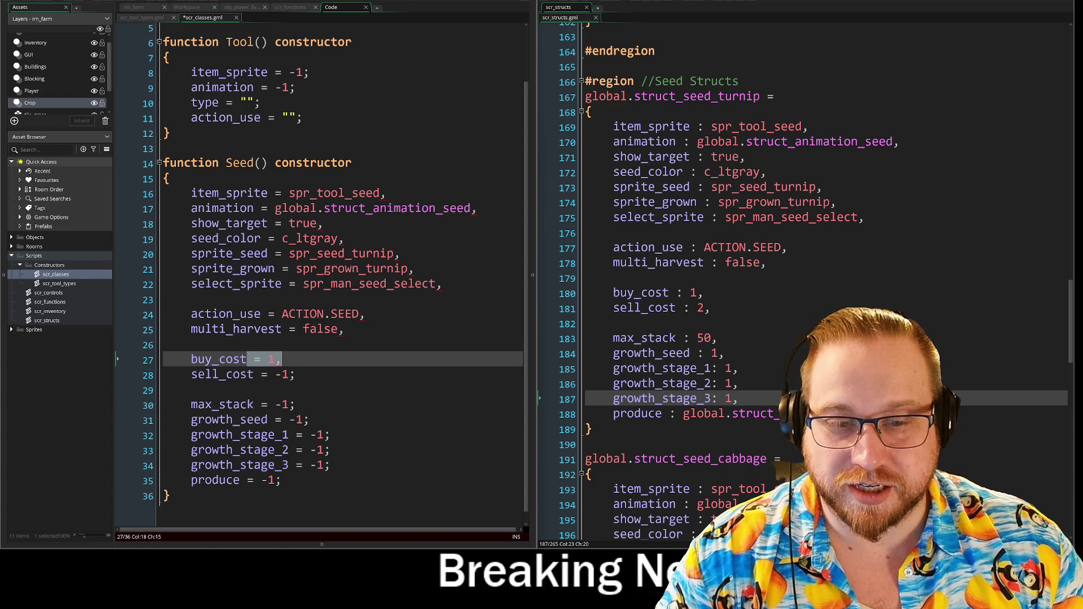
type("= -1;")
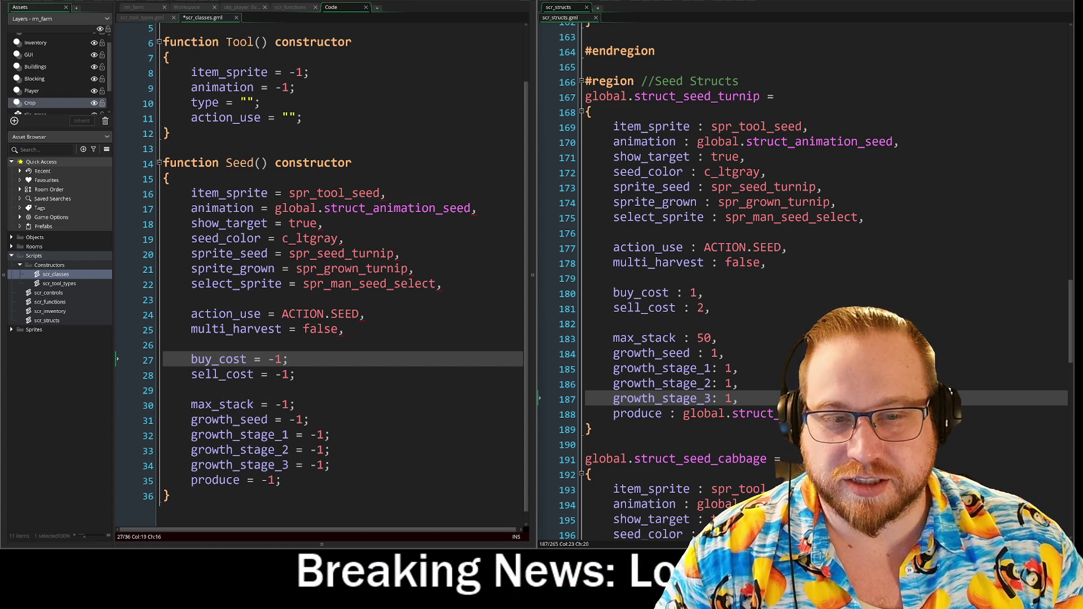
left_click_drag(282, 329, 346, 329)
type("= -1;")
left_click_drag(262, 314, 367, 315)
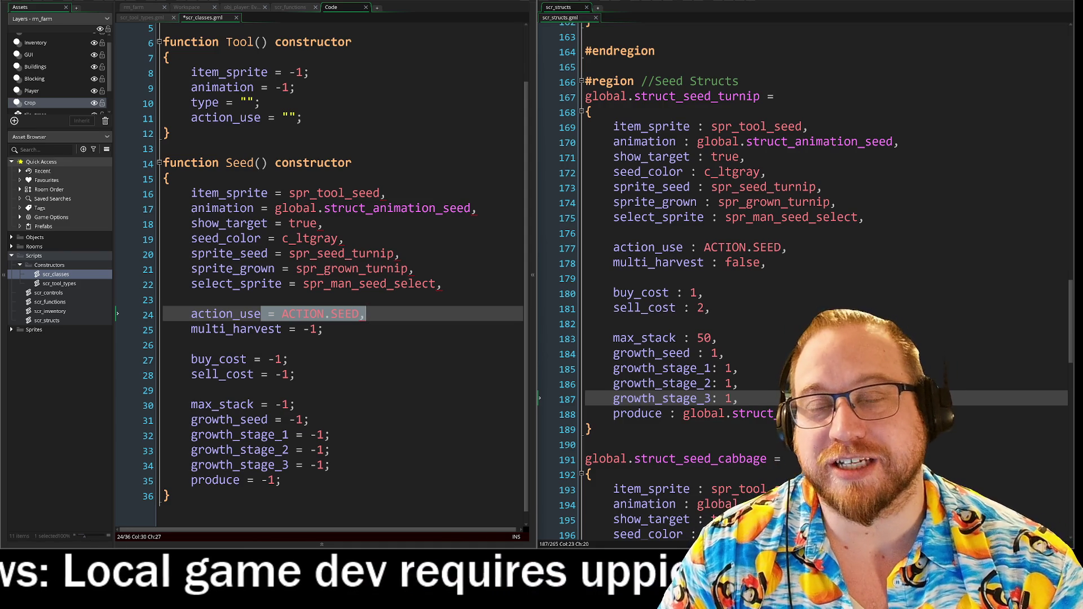
type("= -1;")
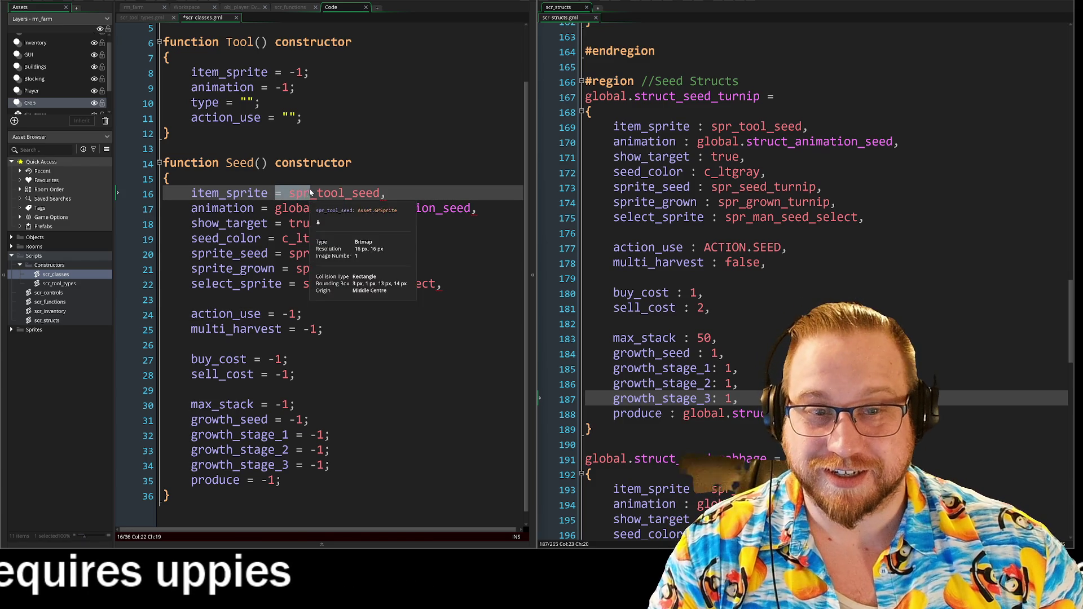
Replace the item_sprite, animation and show_target values with = -1;
left_click_drag(268, 193, 389, 192)
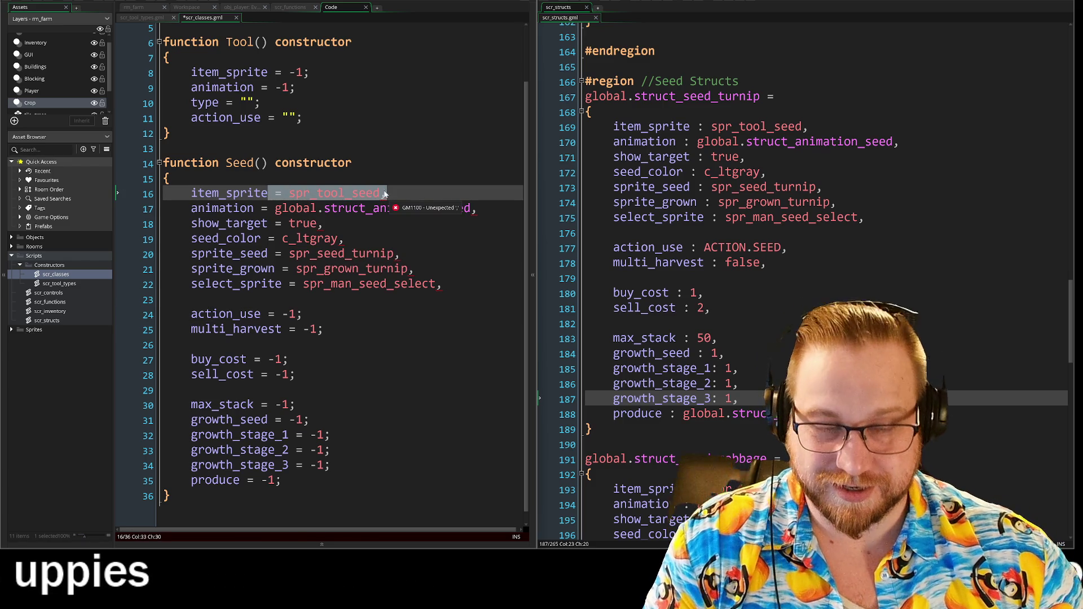
type("= -1;")
left_click(254, 208)
left_click_drag(255, 208, 478, 208)
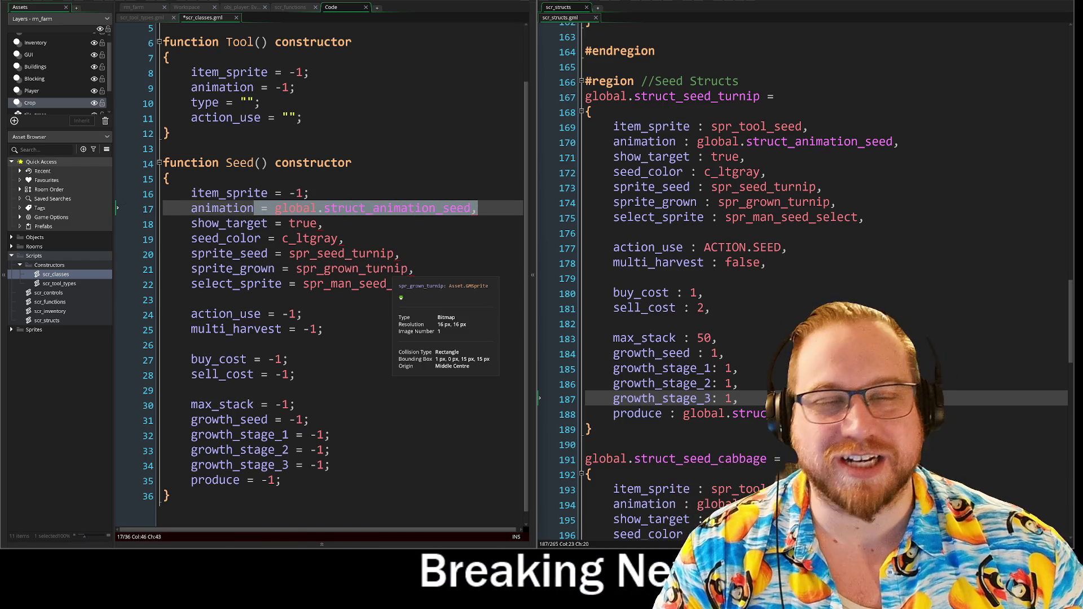
type("= -1;")
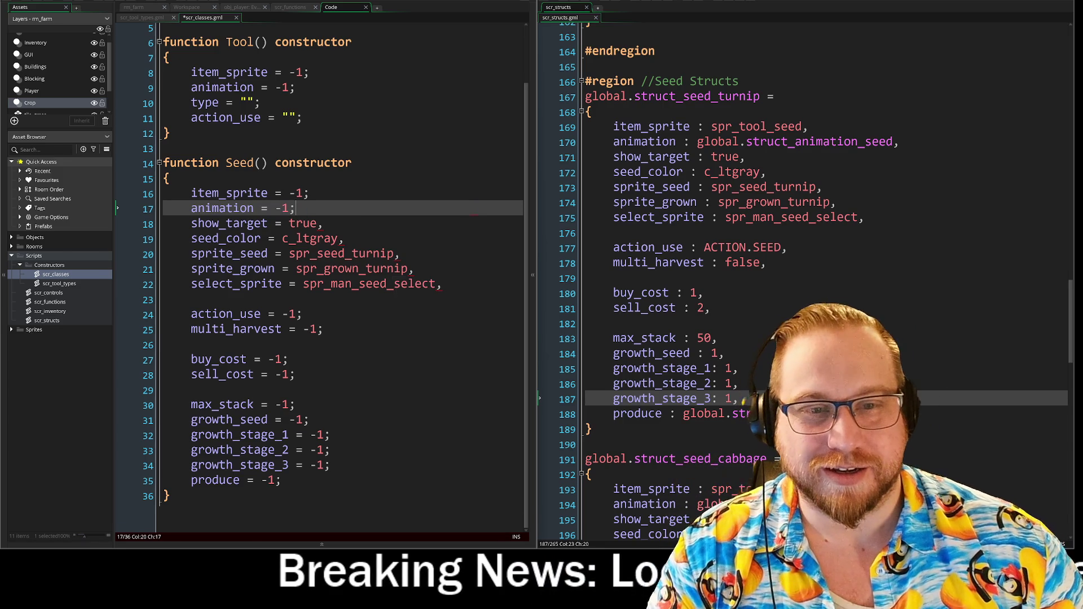
mouse_move(268, 223)
left_mouse_down()
mouse_move(325, 223)
mouse_move(344, 239)
left_mouse_up()
type("= -1; = -1;")
Set seed_color, sprite_seed, sprite_grown and select_sprite to = -1;
left_click(269, 254)
left_click_drag(274, 253, 401, 253)
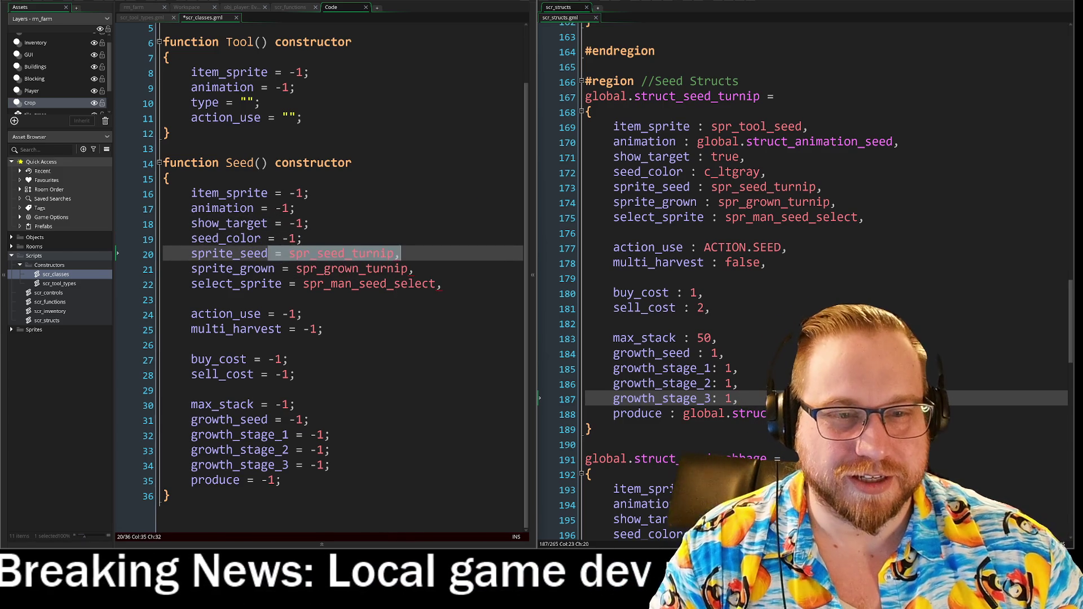
type("= -1;")
left_click_drag(275, 269, 415, 268)
type("= -1;")
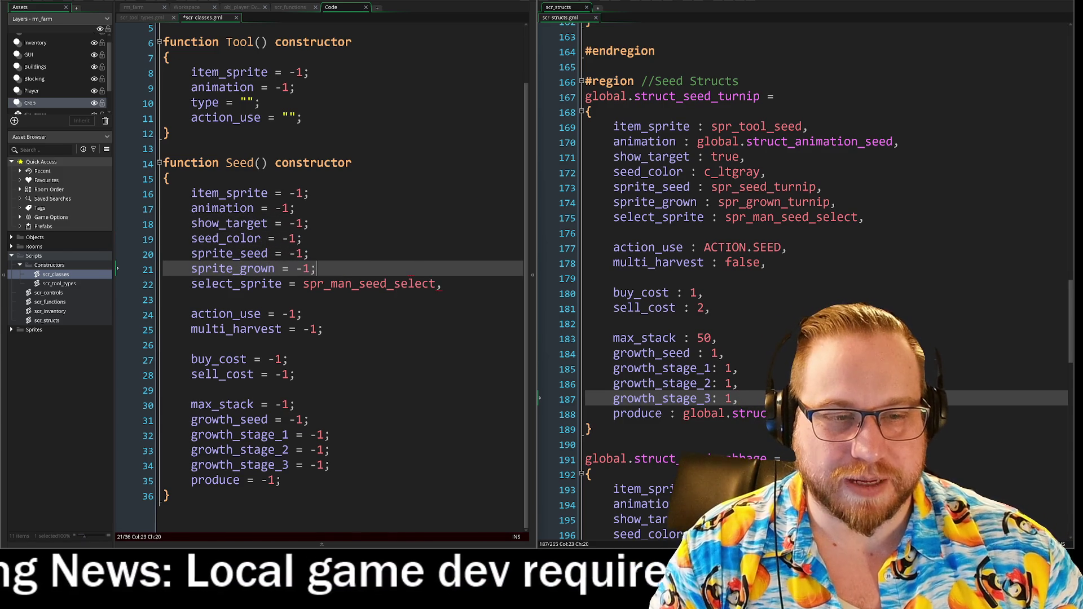
left_click_drag(281, 284, 443, 283)
type("= -1;")
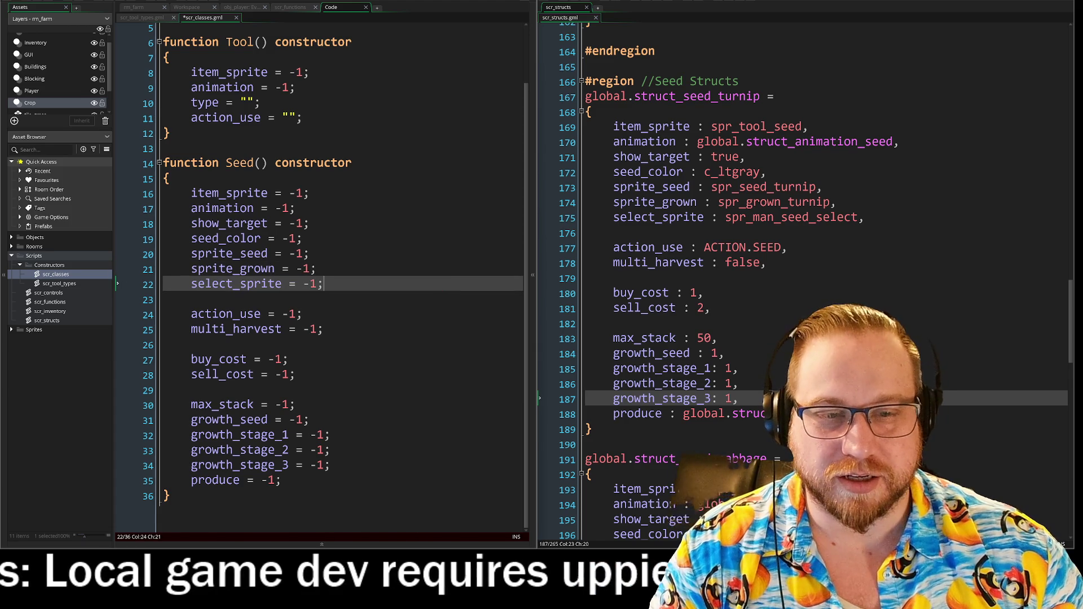
left_click(260, 209)
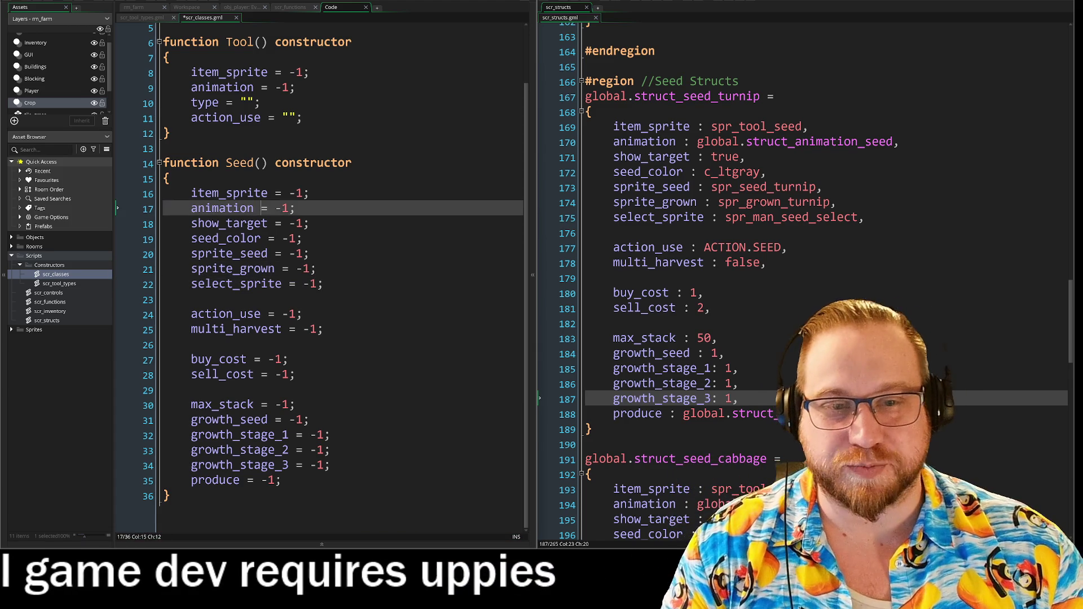
Tab-align the equals signs for item_sprite, animation, show_target, seed_color and the sprite fields
key("Down")
key("Down")
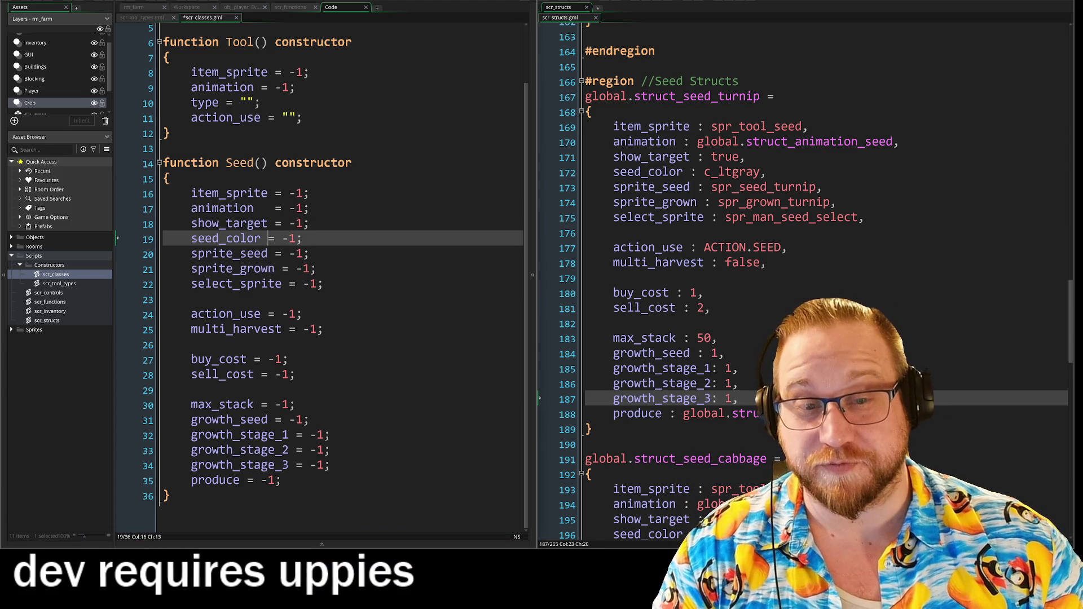
key("Tab")
key("Down")
key("Tab")
key("Down")
key("Tab")
key("Down")
key("Tab")
key("Up")
key("Up")
key("Up")
key("Tab")
key("Up")
key("Tab")
key("Up")
key("Tab")
key("Up")
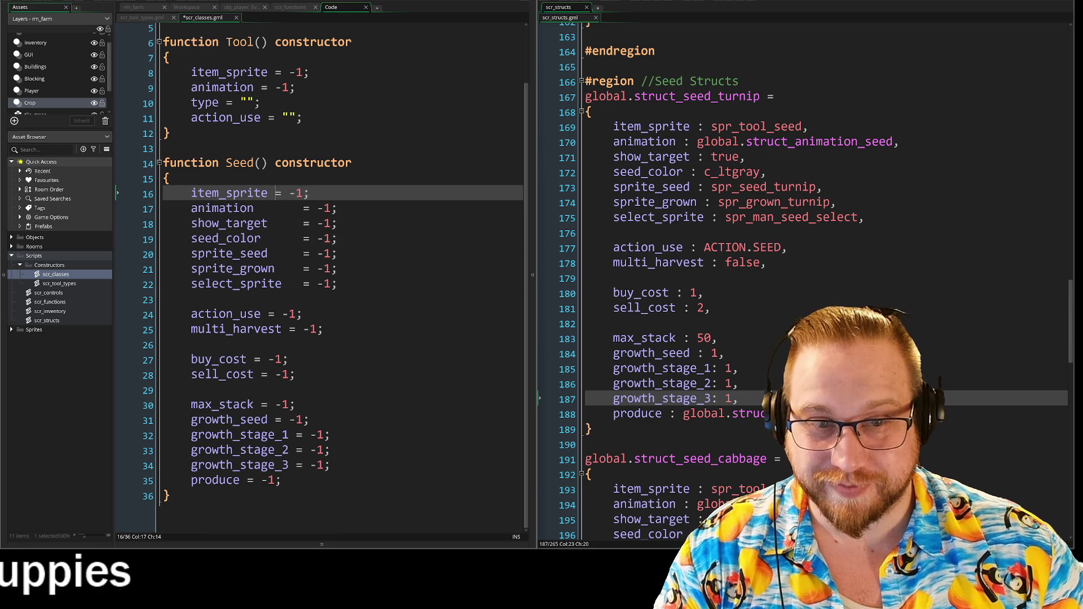
key("Tab")
left_click(268, 313)
Tab-align the equals signs on the action_use, multi_harvest, buy_cost and sell_cost lines
key("Tab")
key("Tab")
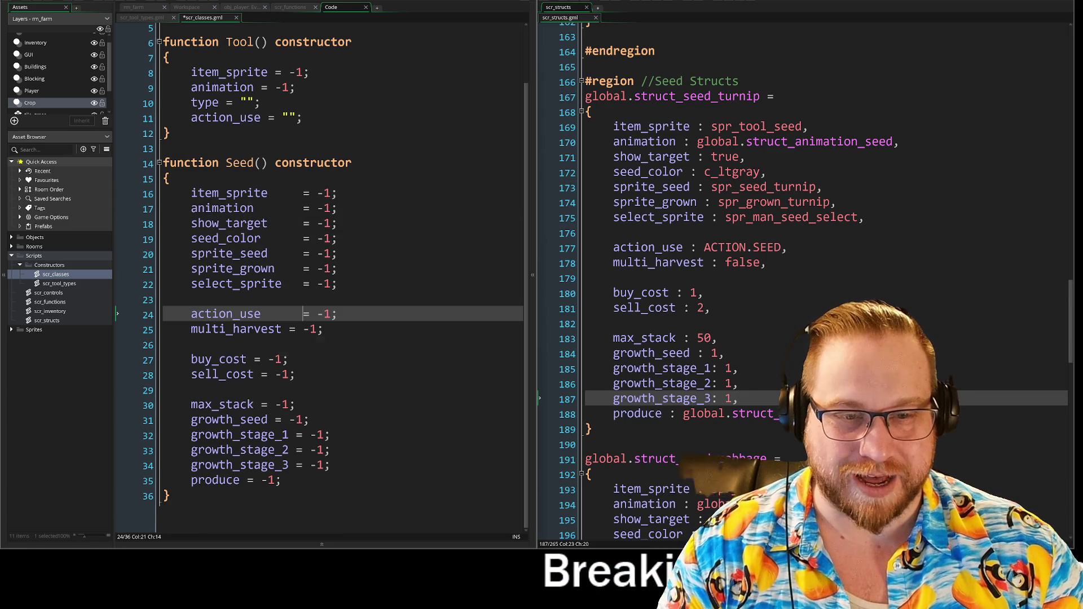
left_click(288, 330)
key("Tab")
left_click(252, 360)
key("Tab")
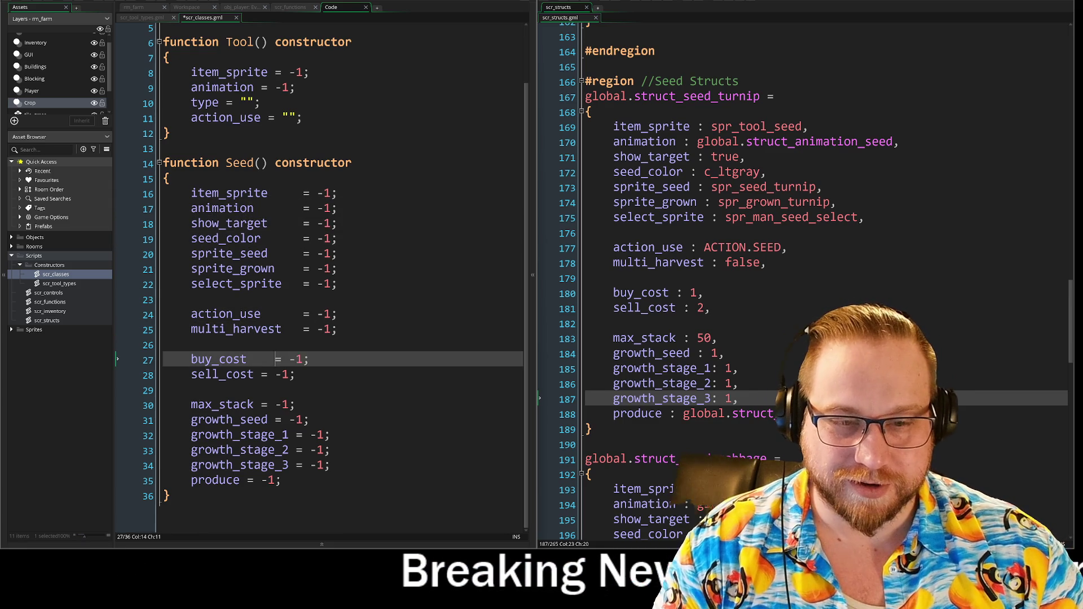
key("Tab")
left_click(254, 375)
key("Tab")
key("Tab")
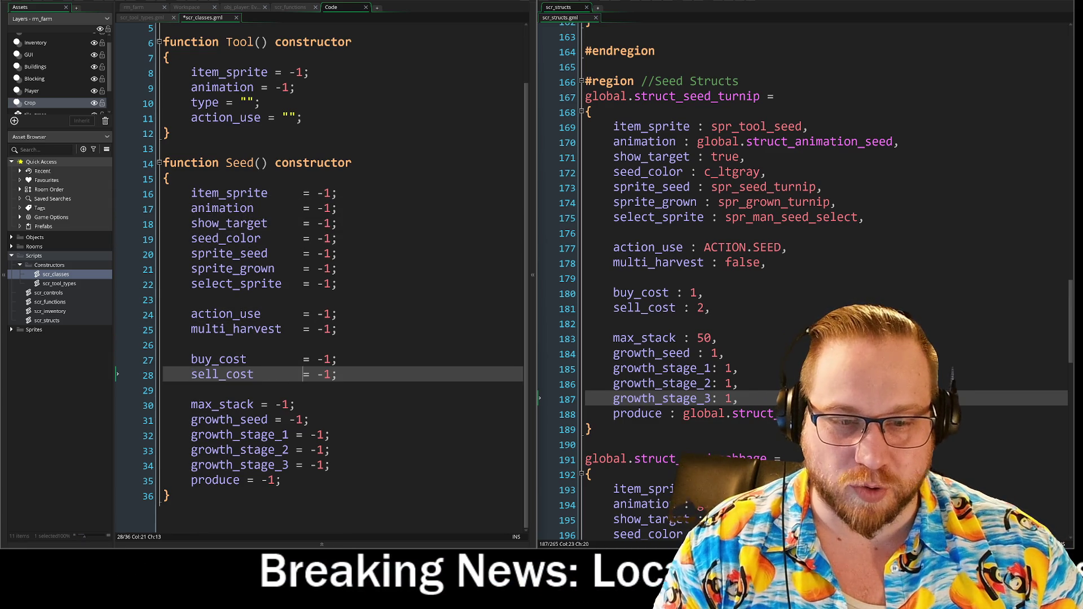
left_click(254, 405)
Align the equals signs for max_stack, growth_seed, growth_stage_1–3 and produce
key("Tab")
key("Tab")
left_click(269, 419)
key("Tab")
key("Tab")
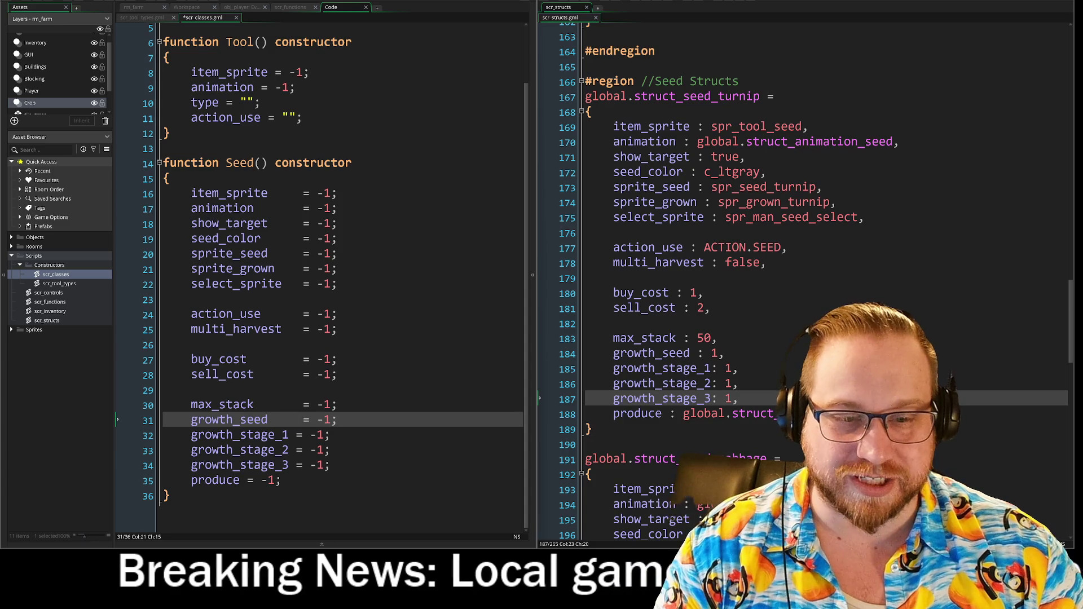
left_click(289, 435)
key("Tab")
left_click(290, 450)
key("Tab")
left_click(289, 465)
key("Tab")
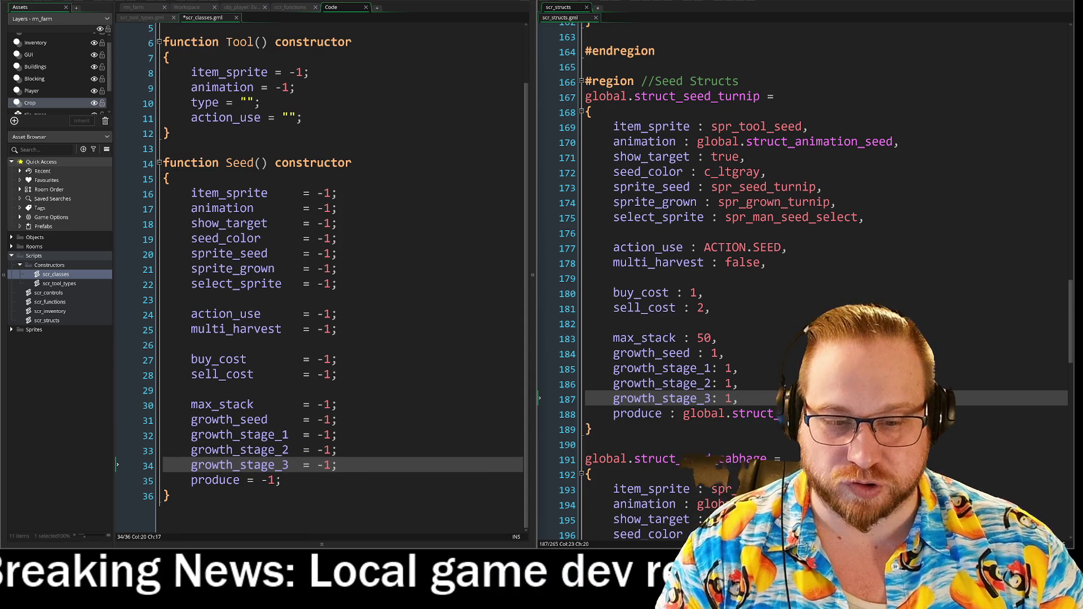
left_click(239, 480)
key("Tab")
key("Tab")
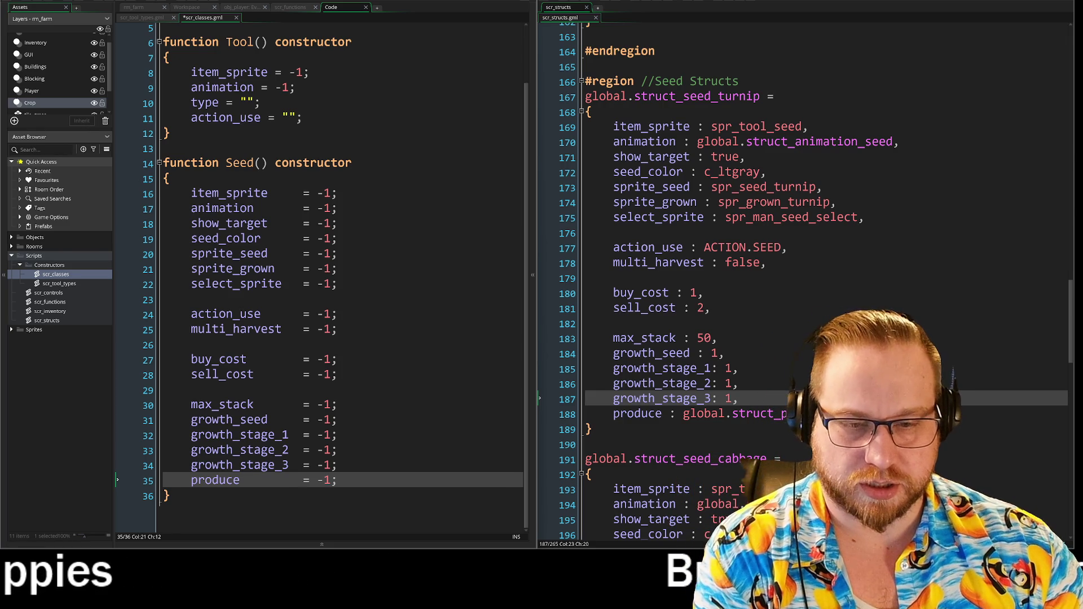
left_click(337, 465)
Scroll scr_structs up to Produce Structs and inspect the turnip's action_use and sell_cost entries
scroll(756, 324, "up", 4)
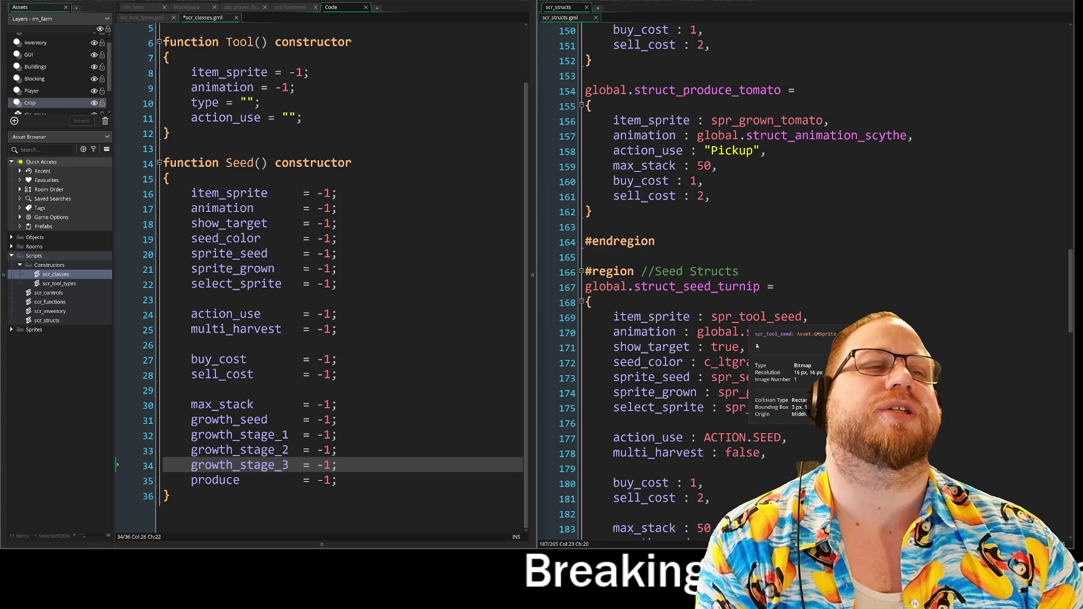
scroll(758, 345, "up", 7)
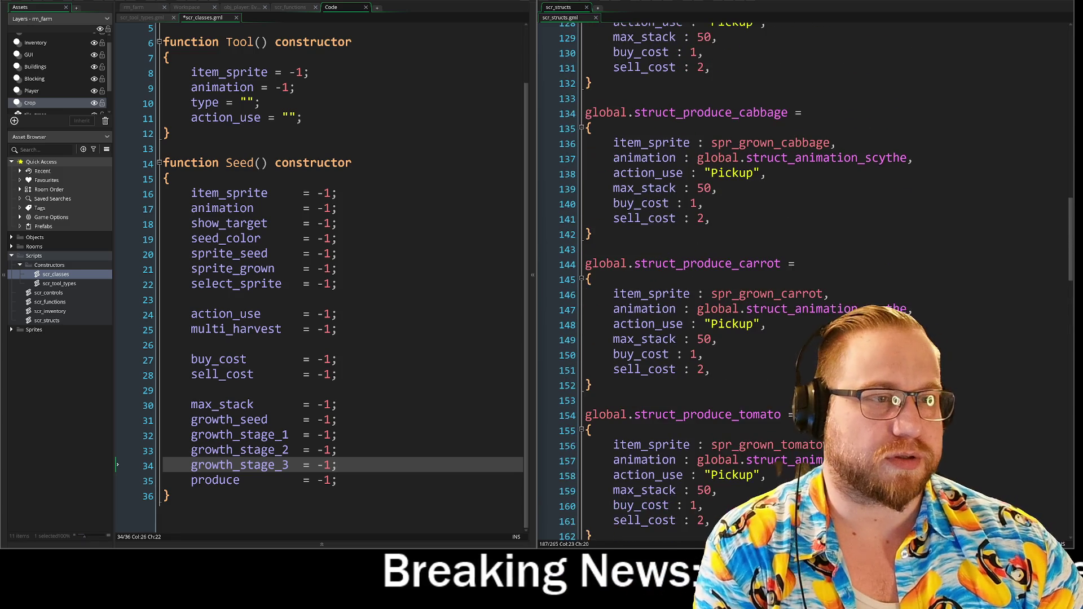
scroll(756, 282, "up", 3)
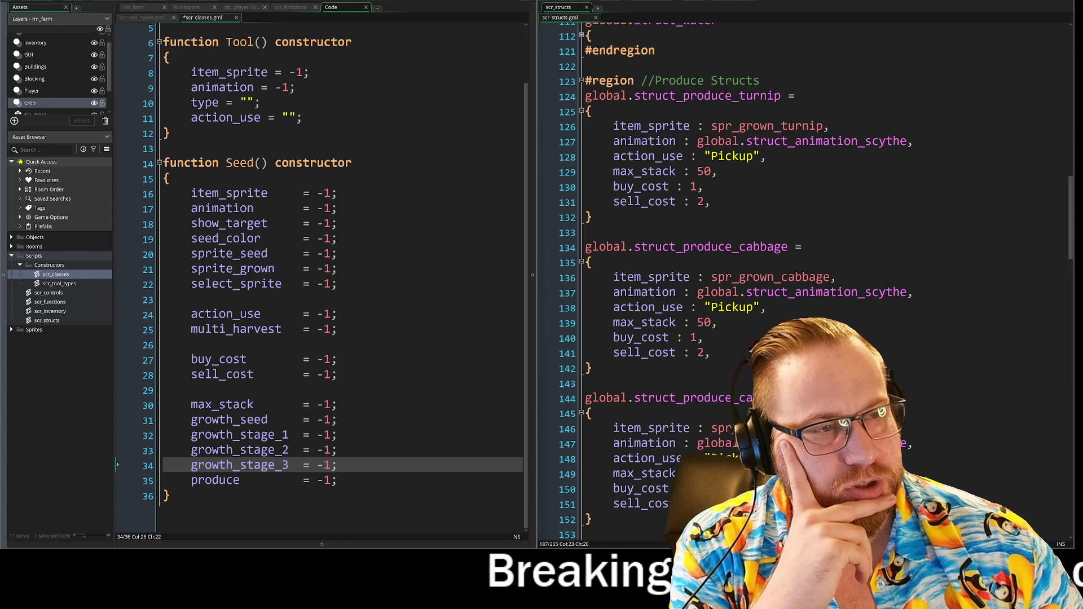
left_click(765, 157)
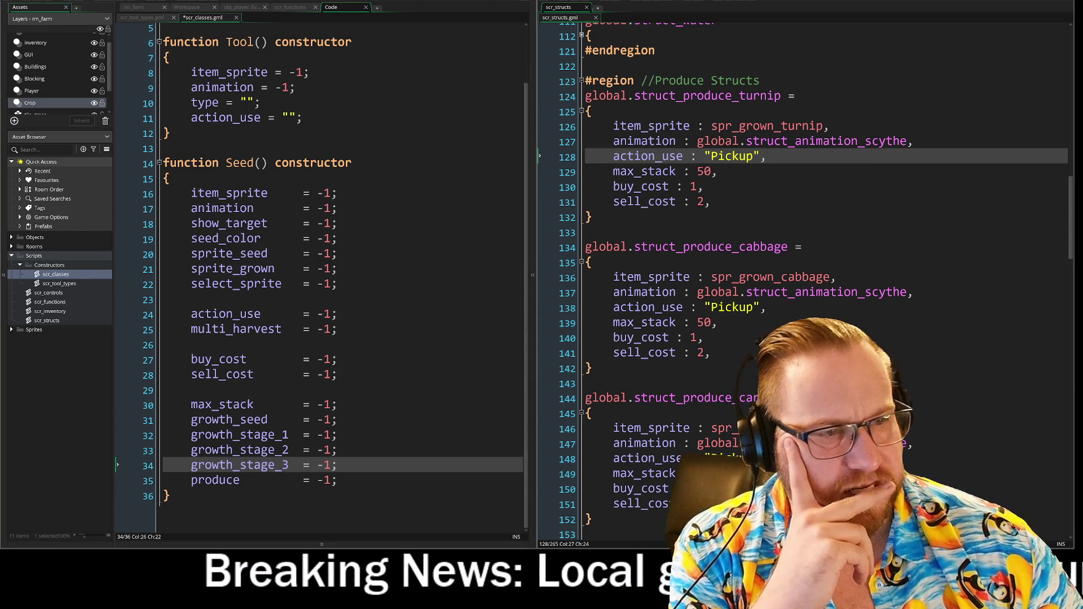
left_click(711, 202)
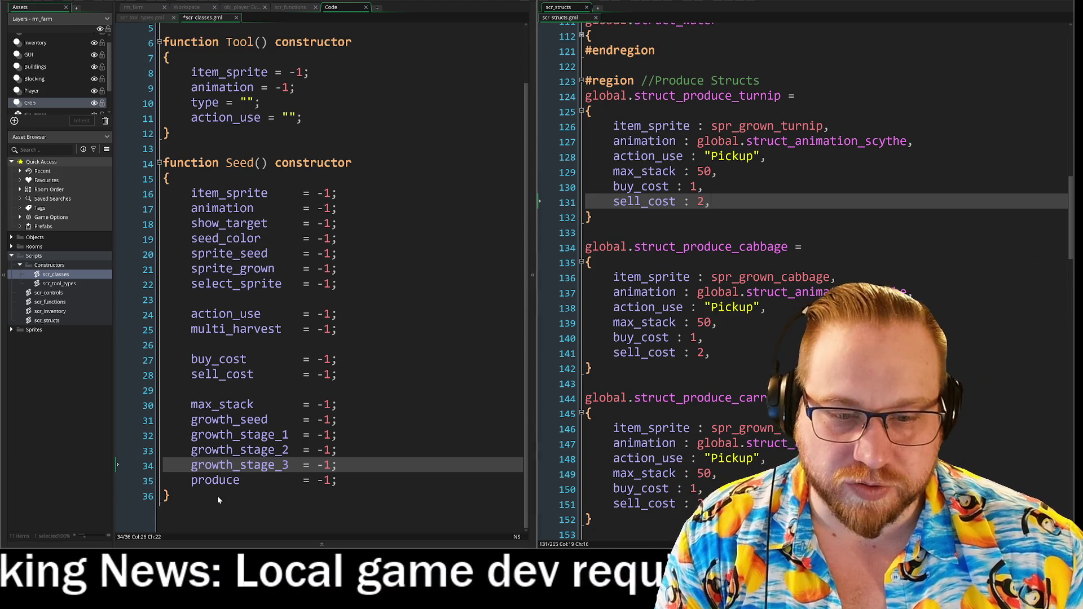
Add blank lines after Seed(), then copy the whole constructor and paste a duplicate below it
left_click(212, 497, "shift")
left_click(212, 495)
key("Return")
key("Return")
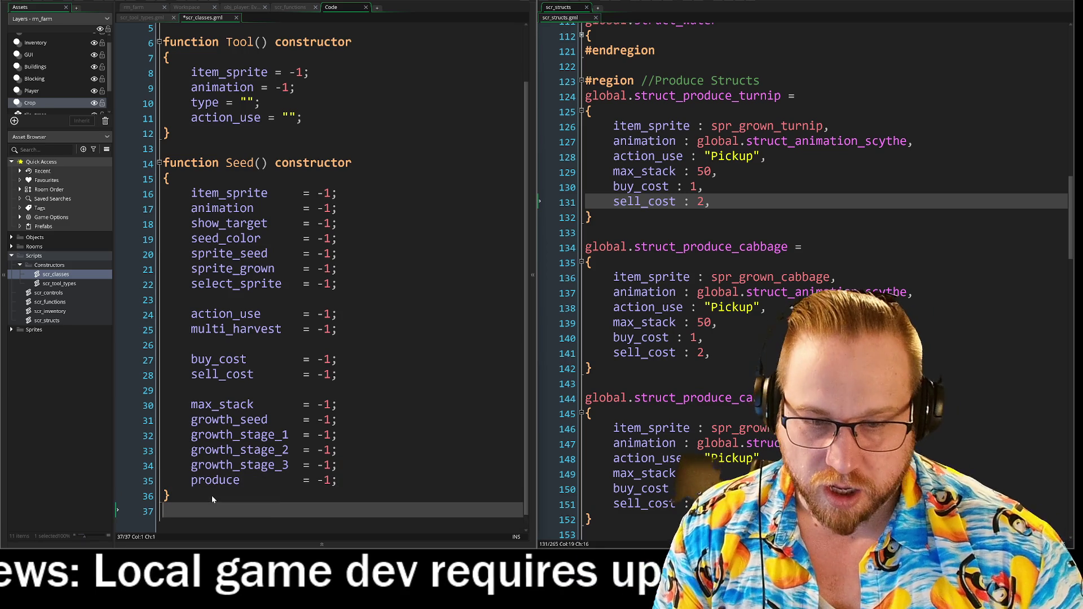
scroll(207, 292, "down", 1)
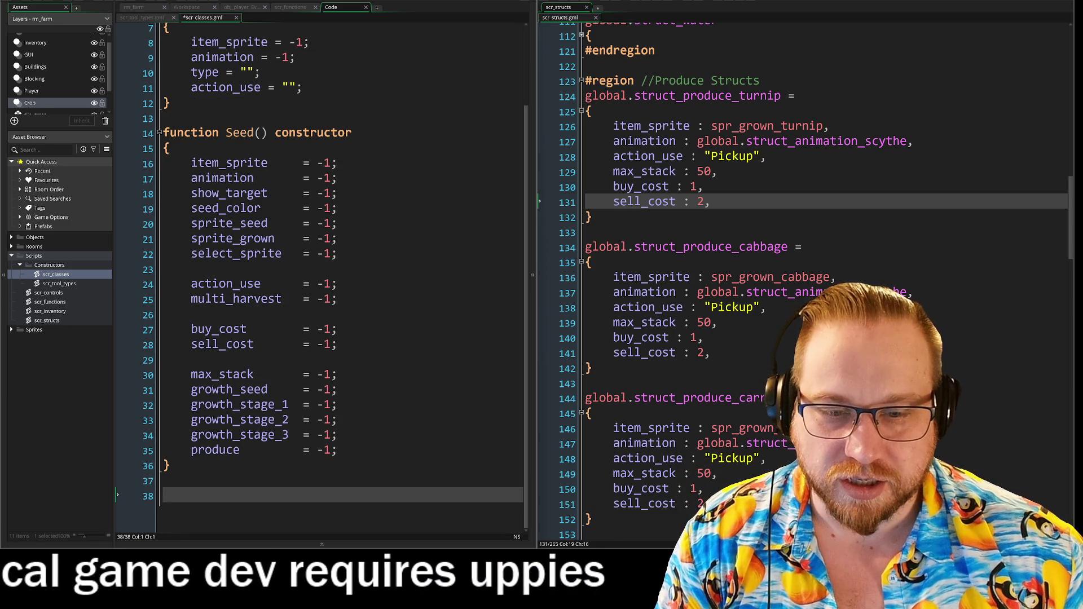
left_click_drag(171, 466, 163, 405)
left_click(163, 133, "shift")
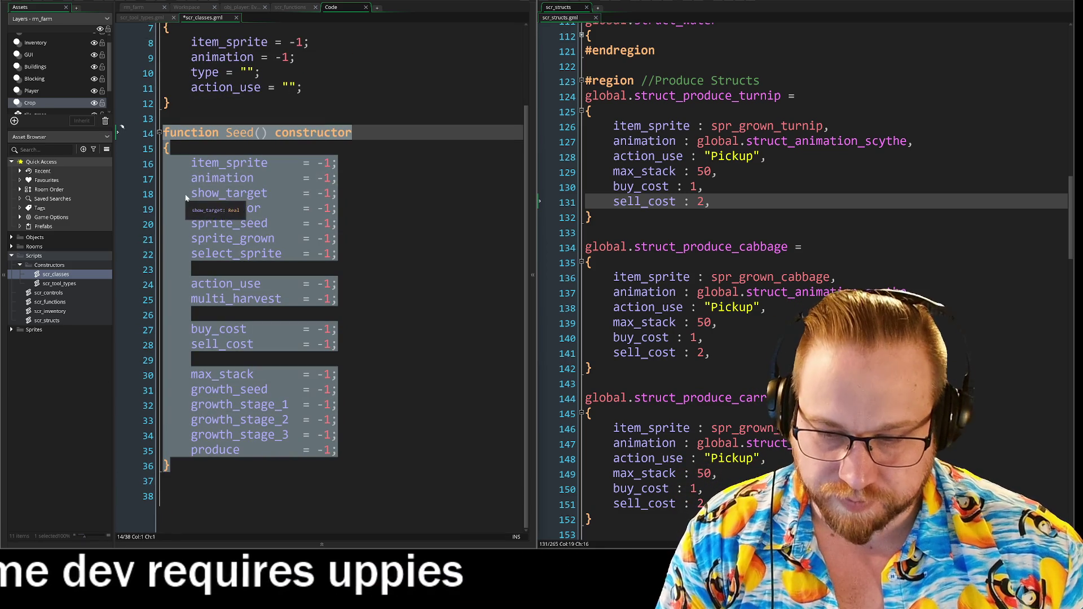
key("ctrl+c")
left_click(174, 496)
key("ctrl+v")
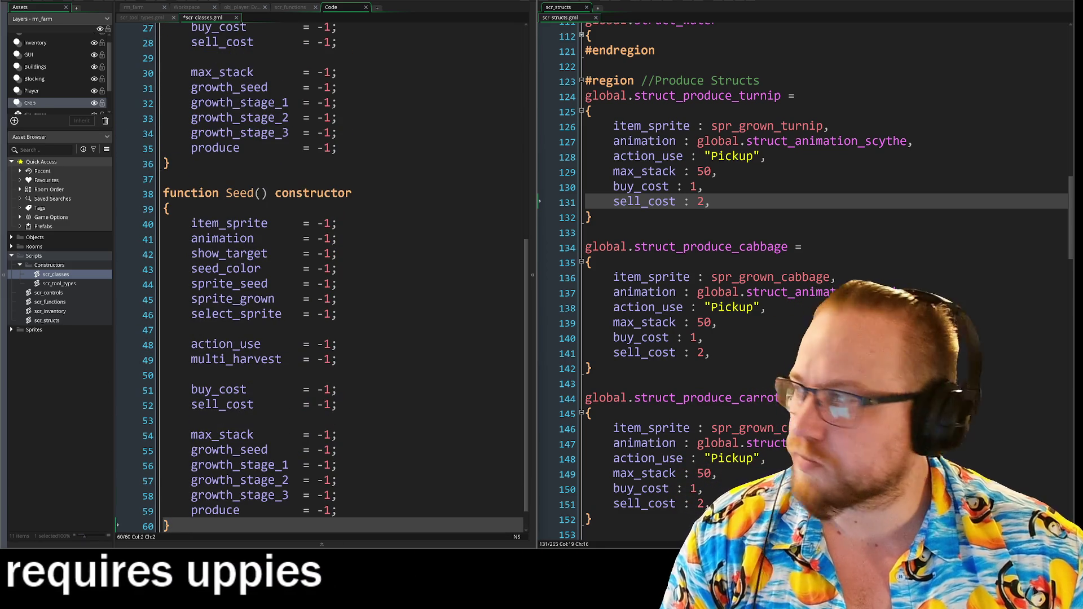
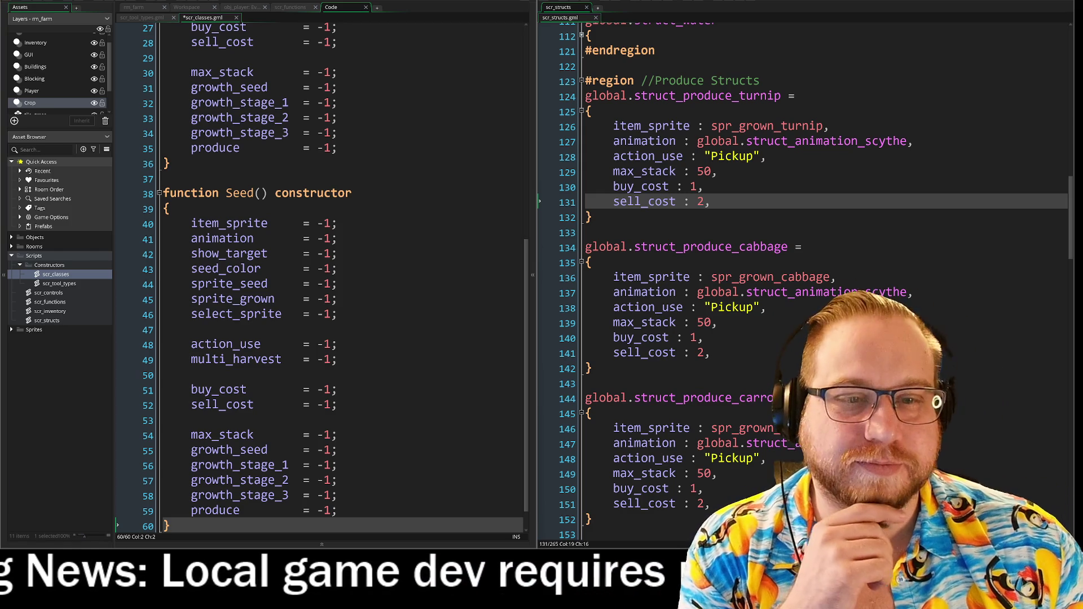
Delete the copied fields from the duplicate Seed() constructor's body
scroll(322, 277, "down", 1)
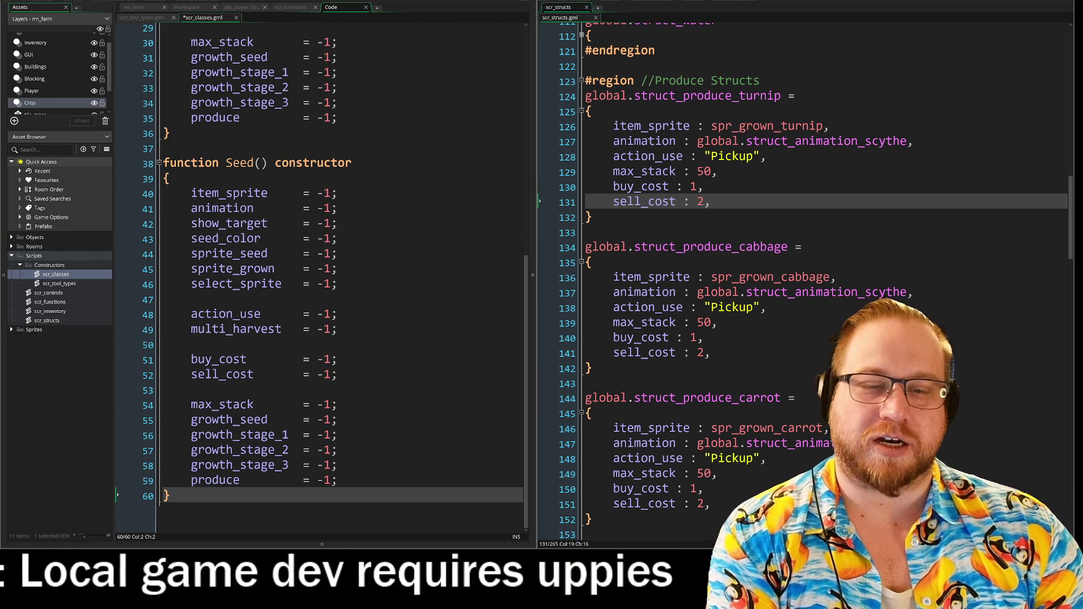
key("shift+Up")
key("shift+Up")
key("shift+Up")
key("Delete")
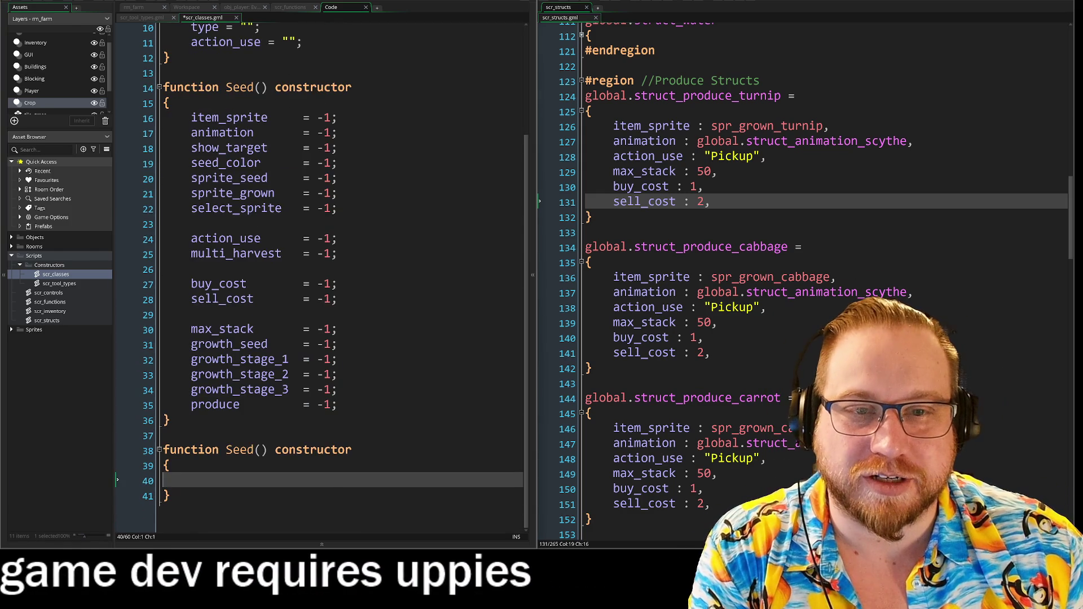
Rename the second constructor on line 38 from Seed to Produce
left_click(251, 452)
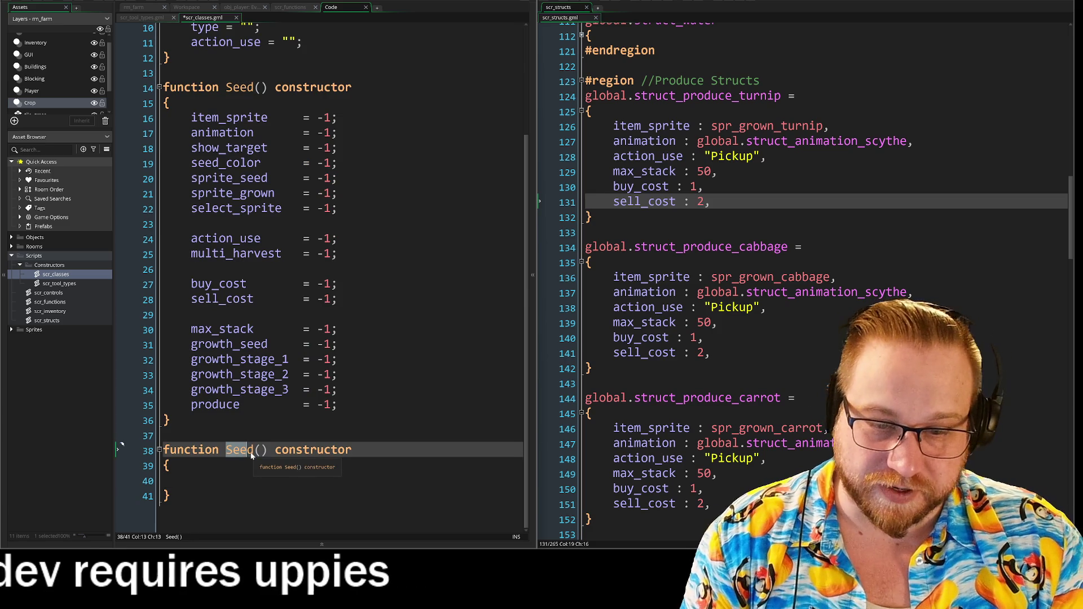
double_click(240, 451)
key("BackSpace")
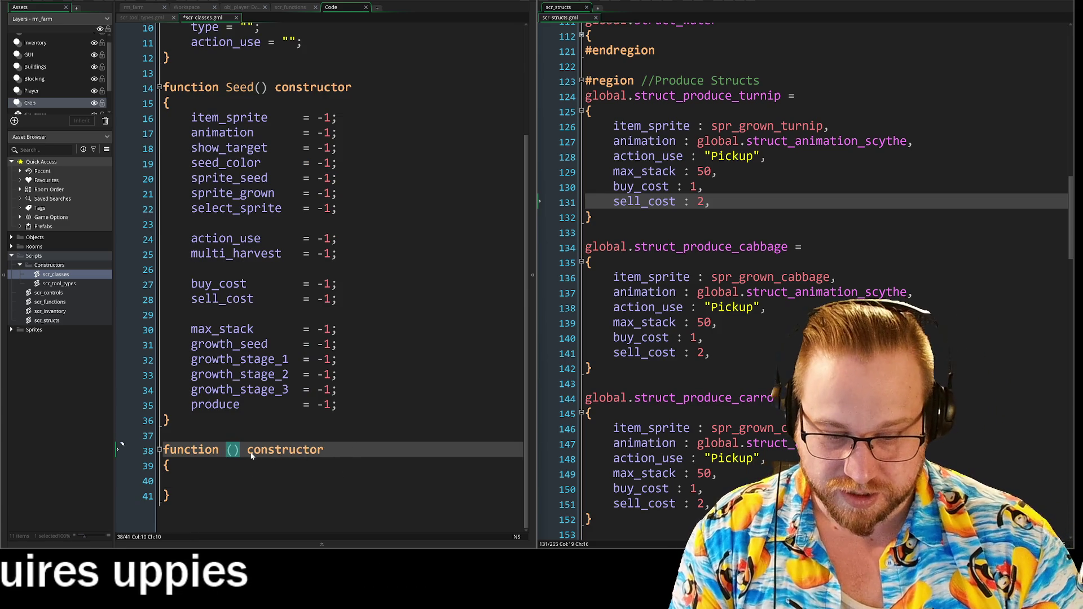
type("PRODU")
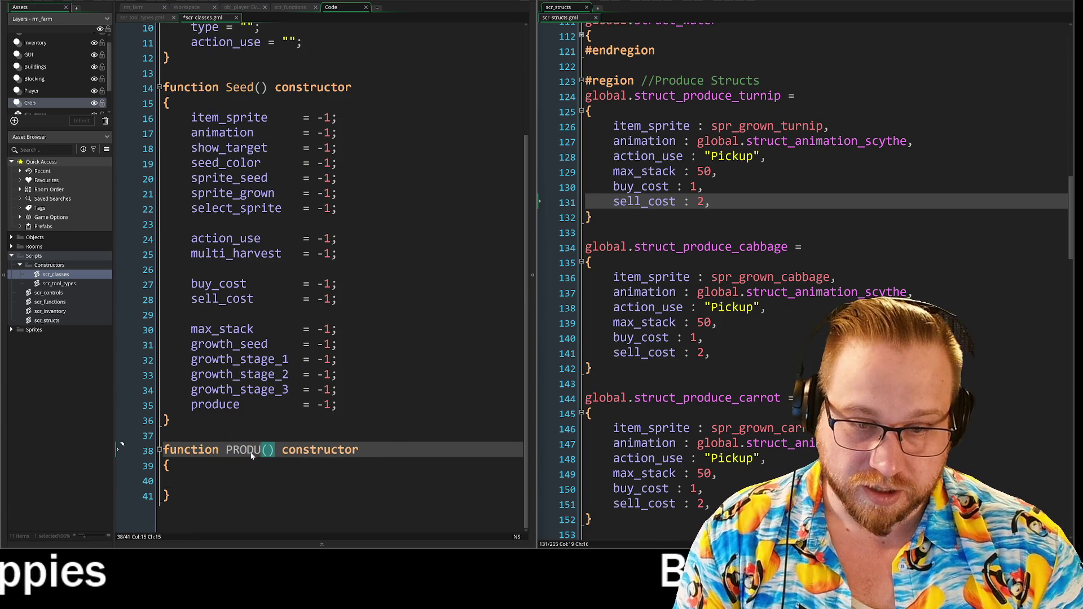
key("BackSpace")
key("BackSpace")
key("BackSpace")
type("roduce")
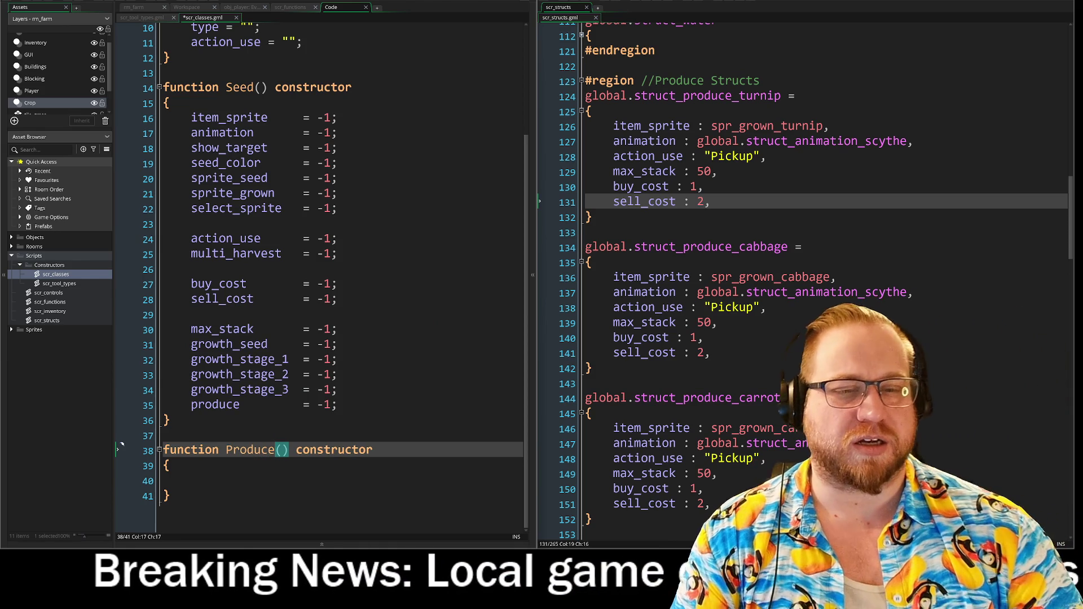
key("Down")
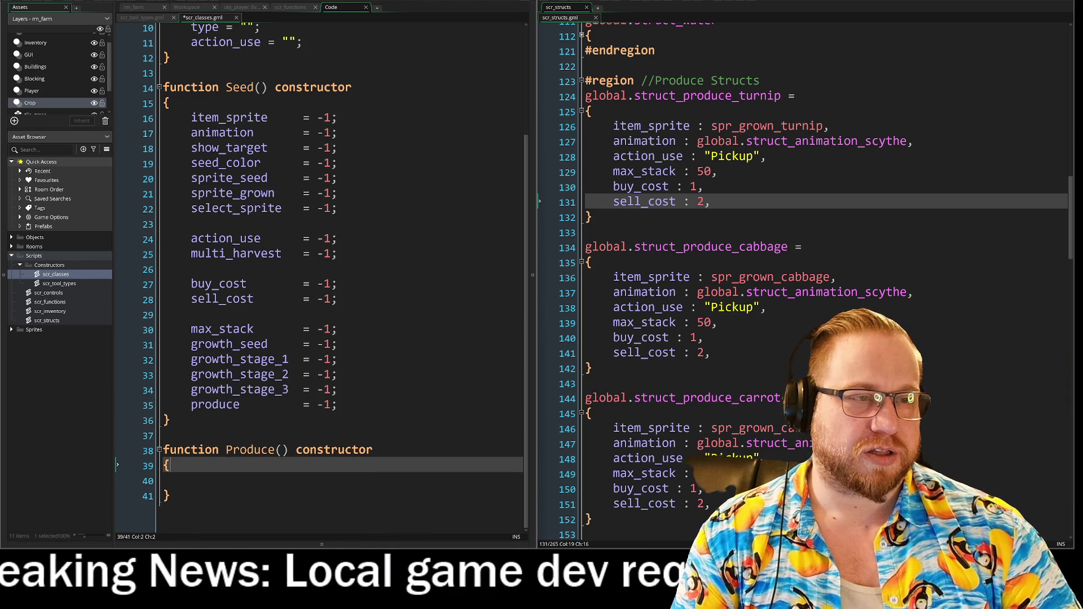
Copy the turnip struct's six fields into the Produce() constructor
mouse_move(710, 201)
left_mouse_down()
mouse_move(683, 201)
mouse_move(613, 125)
mouse_move(585, 126)
left_mouse_up()
key("ctrl+c")
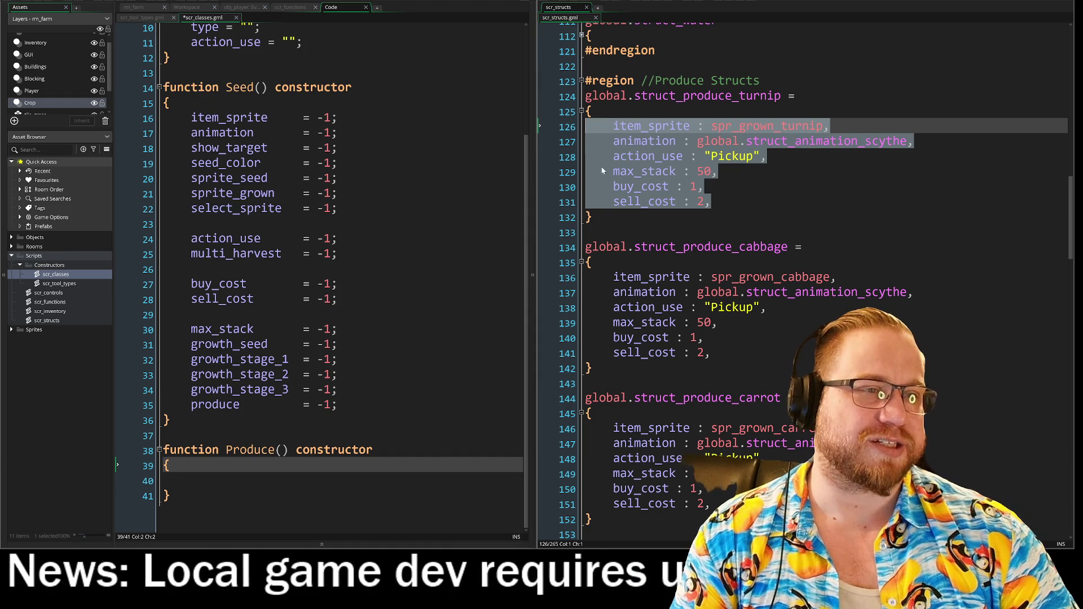
scroll(686, 228, "down", 1)
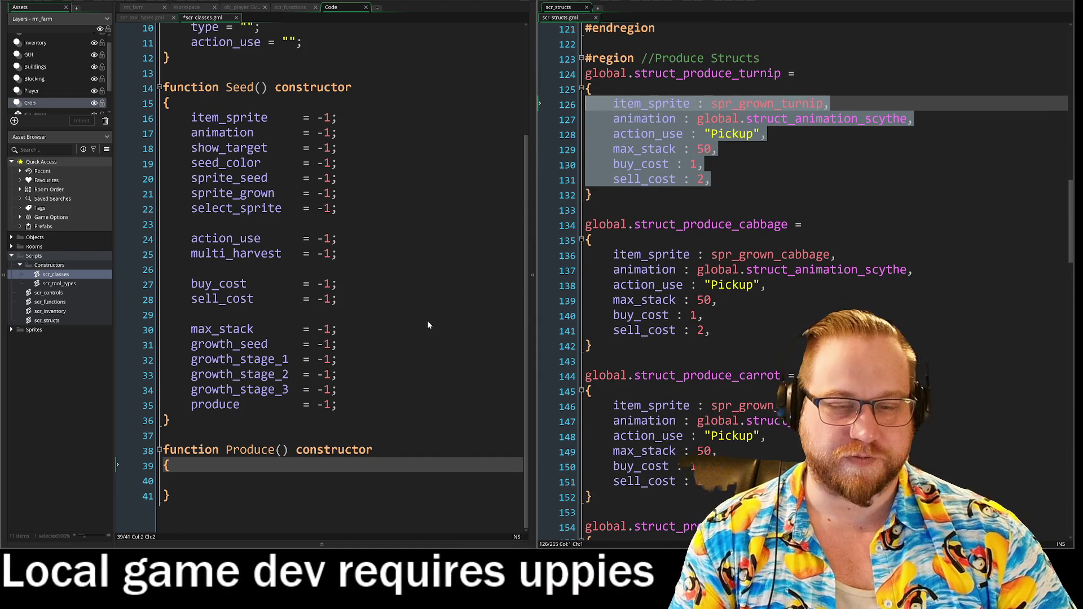
key("Down")
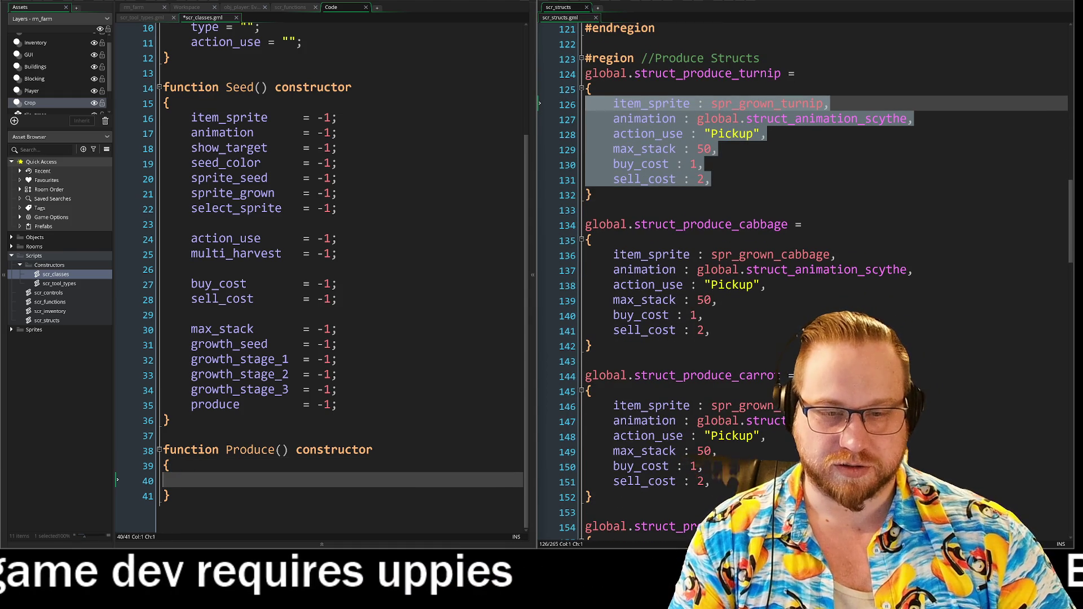
key("ctrl+v")
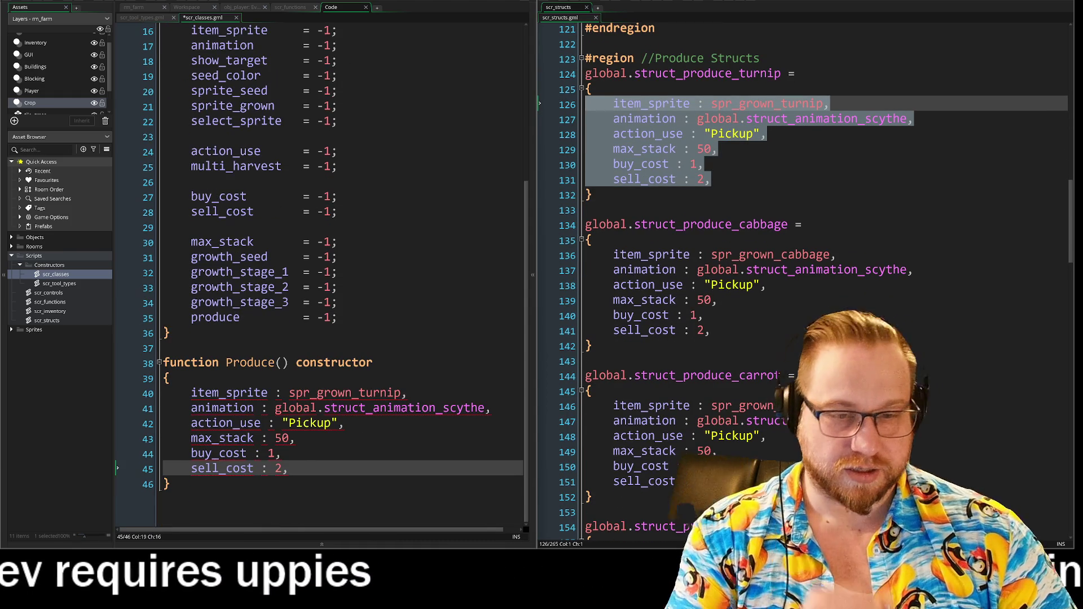
Replace each pasted field's colon and turnip value with = -1
left_click(282, 399)
key("BackSpace")
type("=")
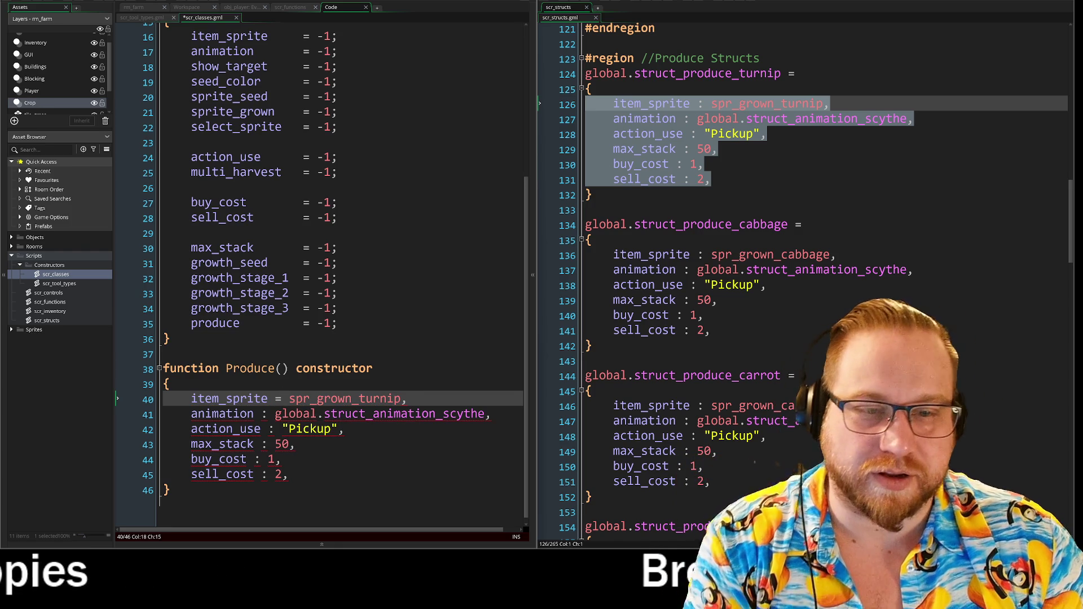
left_click_drag(303, 323, 337, 323)
key("ctrl+c")
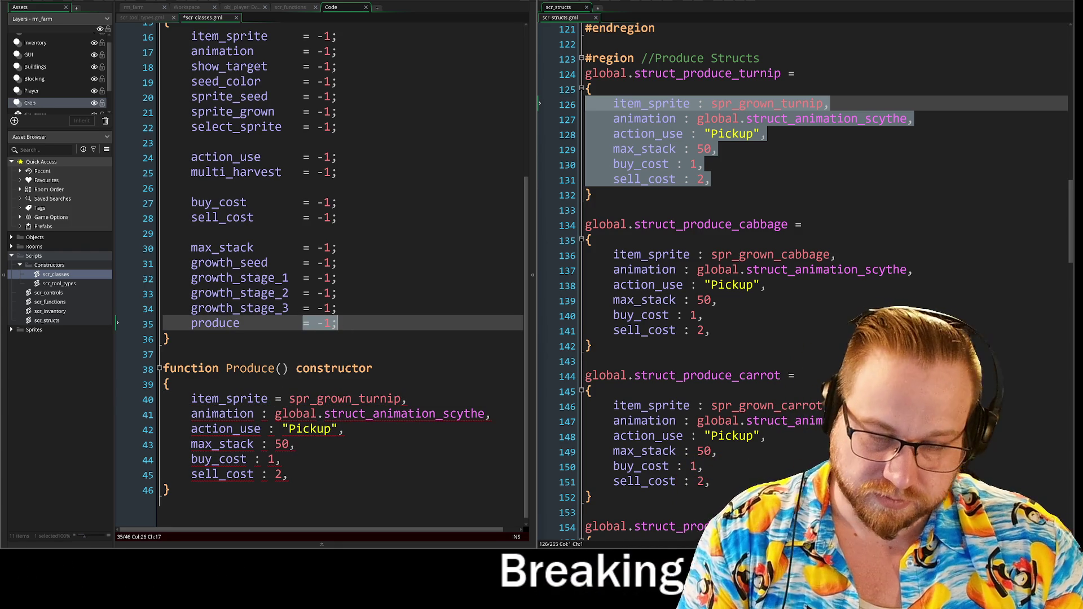
left_click_drag(275, 398, 407, 399)
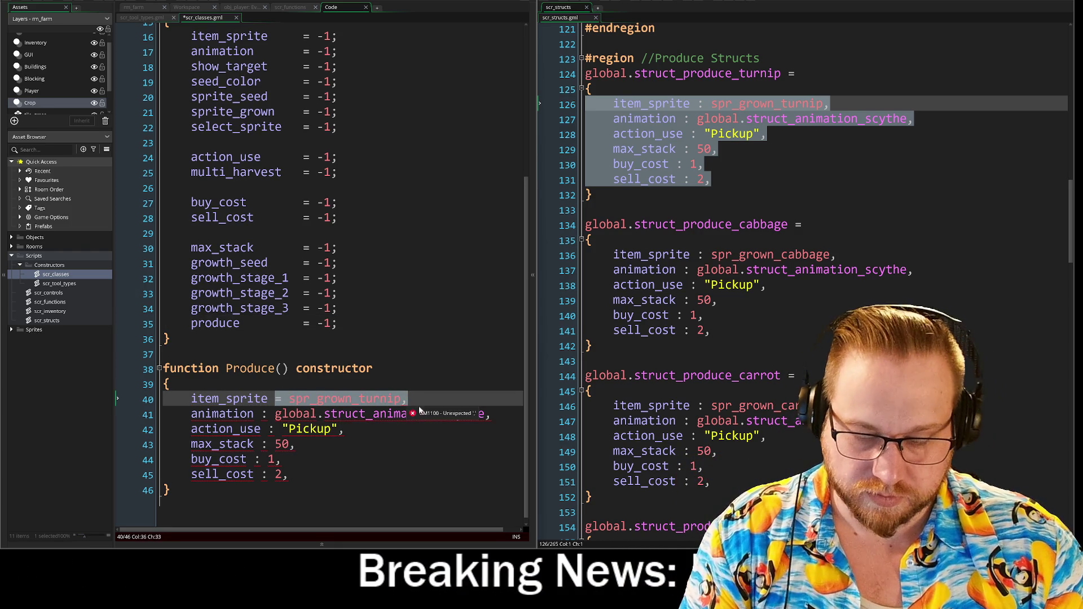
key("ctrl+v")
left_click_drag(260, 414, 491, 421)
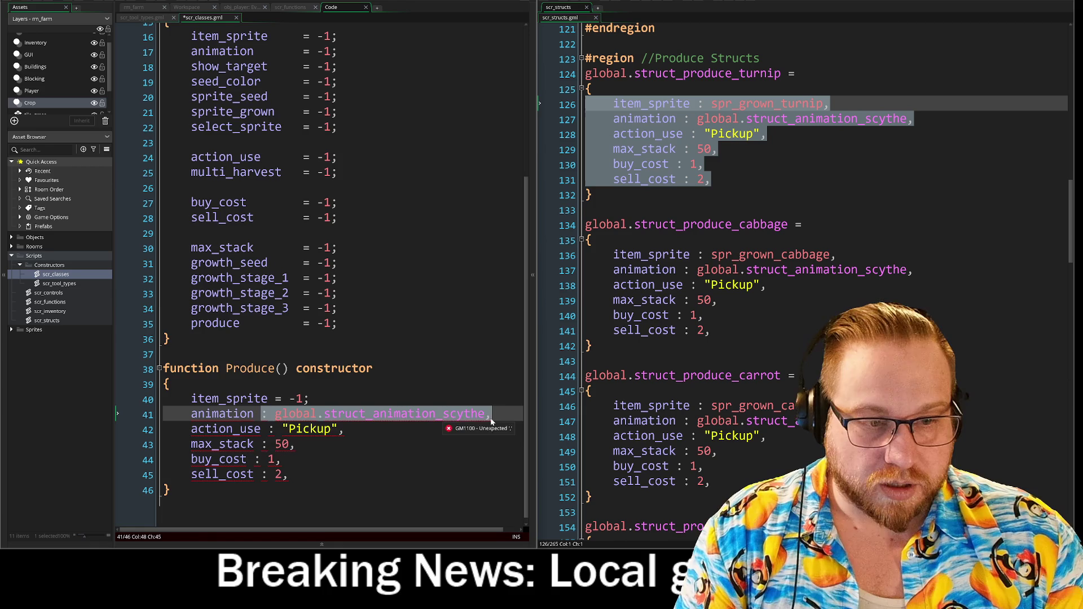
key("ctrl+v")
left_click_drag(267, 434, 344, 434)
key("ctrl+v")
mouse_move(261, 450)
left_mouse_down()
mouse_move(299, 451)
mouse_move(289, 481)
left_mouse_up()
key("ctrl+v")
key("ctrl+v")
key("ctrl+v")
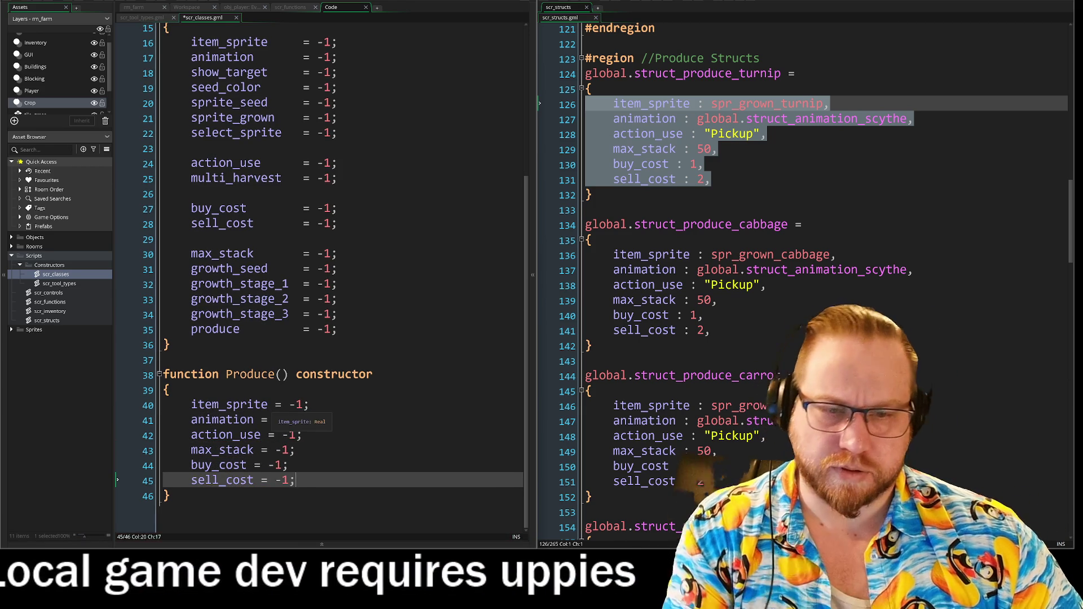
Align the equals signs of animation, action_use, max_stack, buy_cost and sell_cost
left_click(277, 405)
left_click(263, 420)
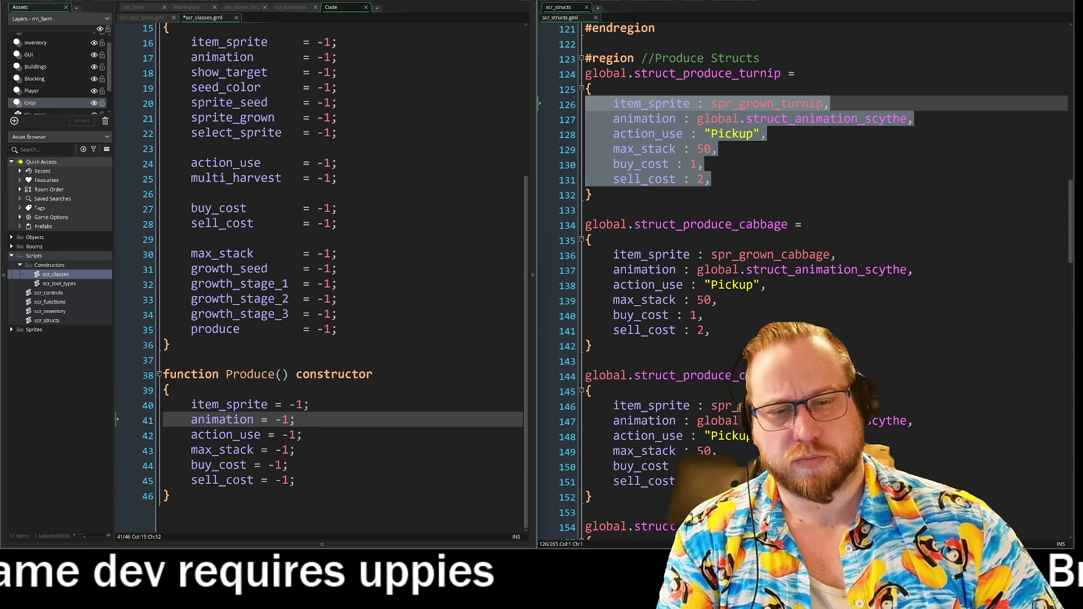
left_click(268, 434)
left_click(260, 450)
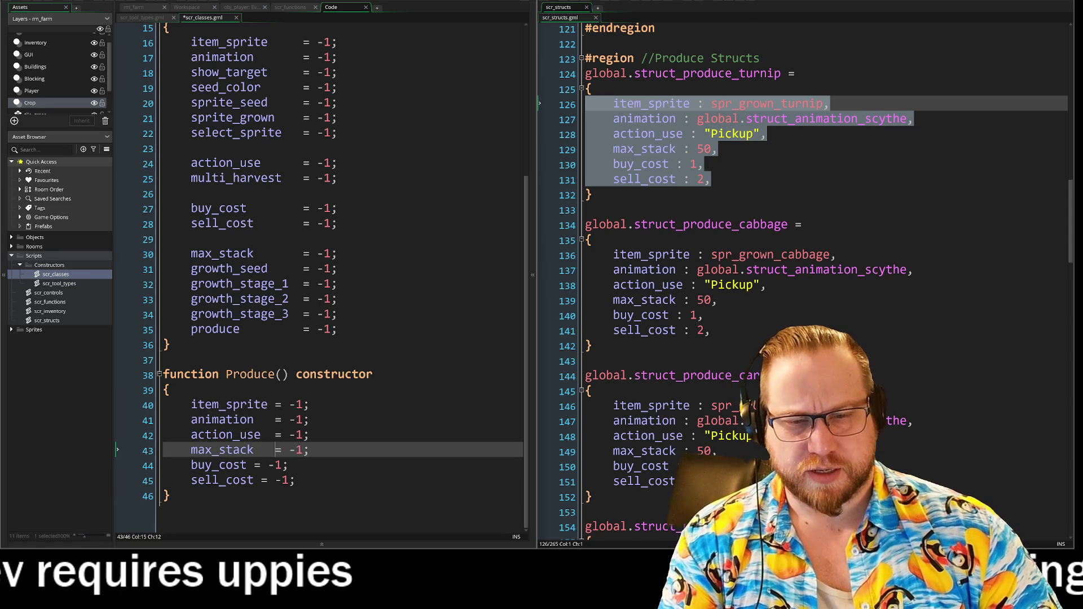
left_click(253, 465)
left_click(260, 480)
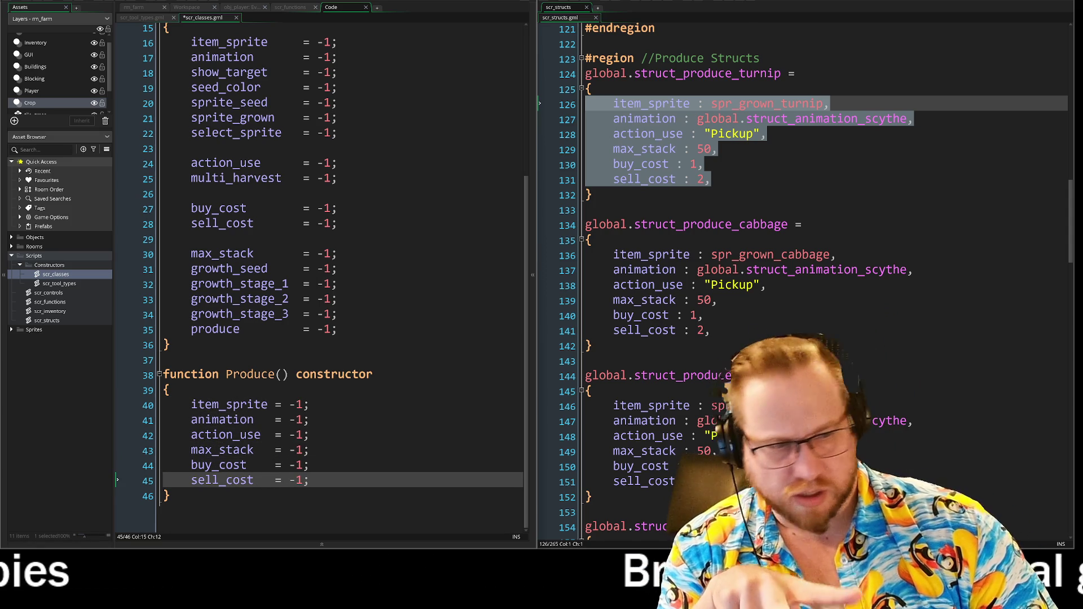
left_click(621, 210)
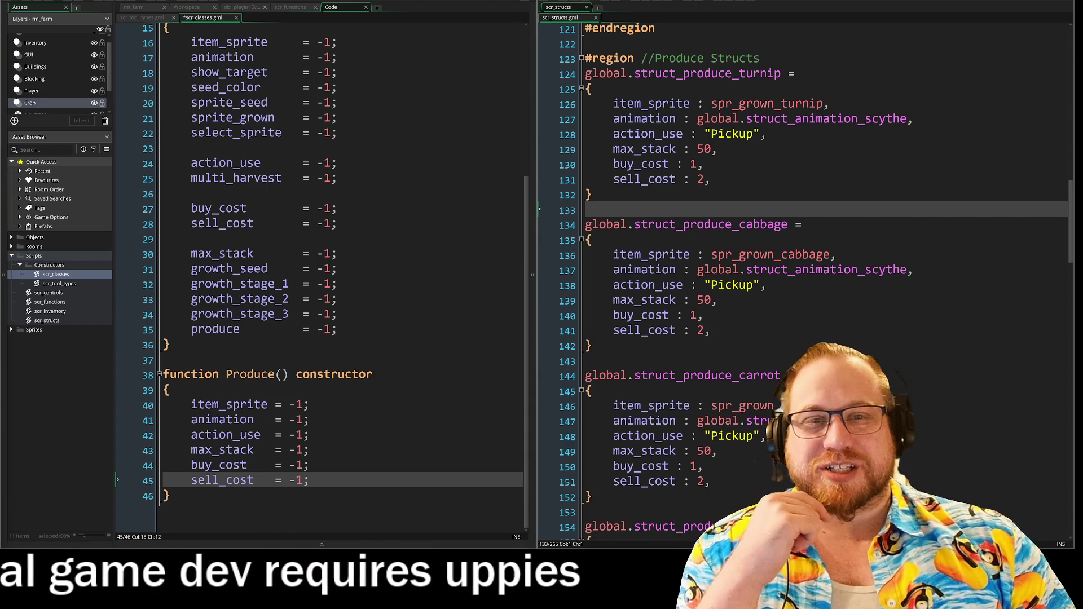
scroll(322, 276, "up", 1)
left_click(351, 68)
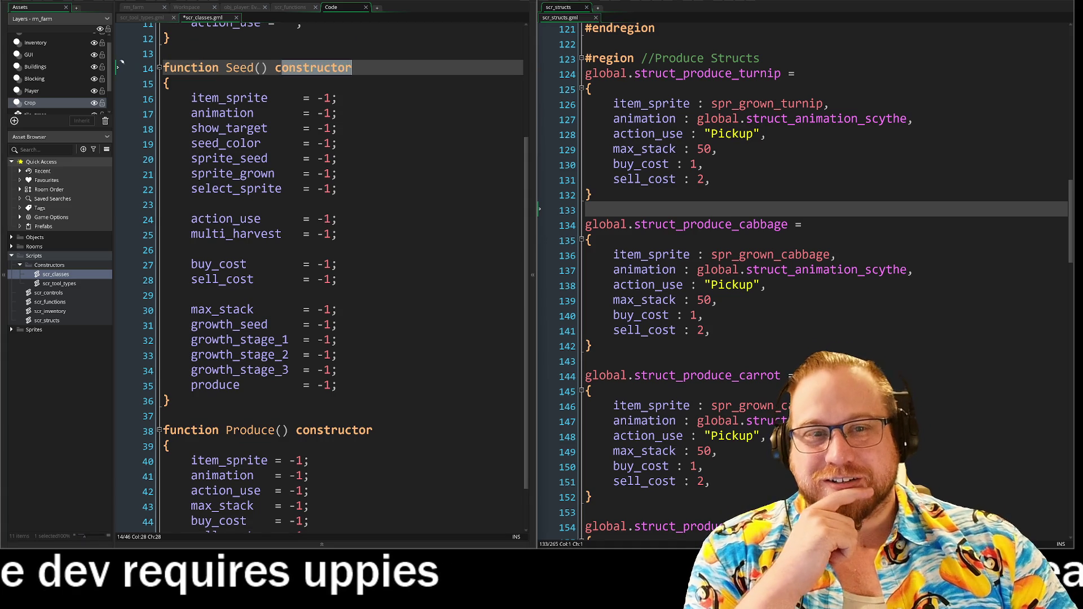
left_click(338, 144)
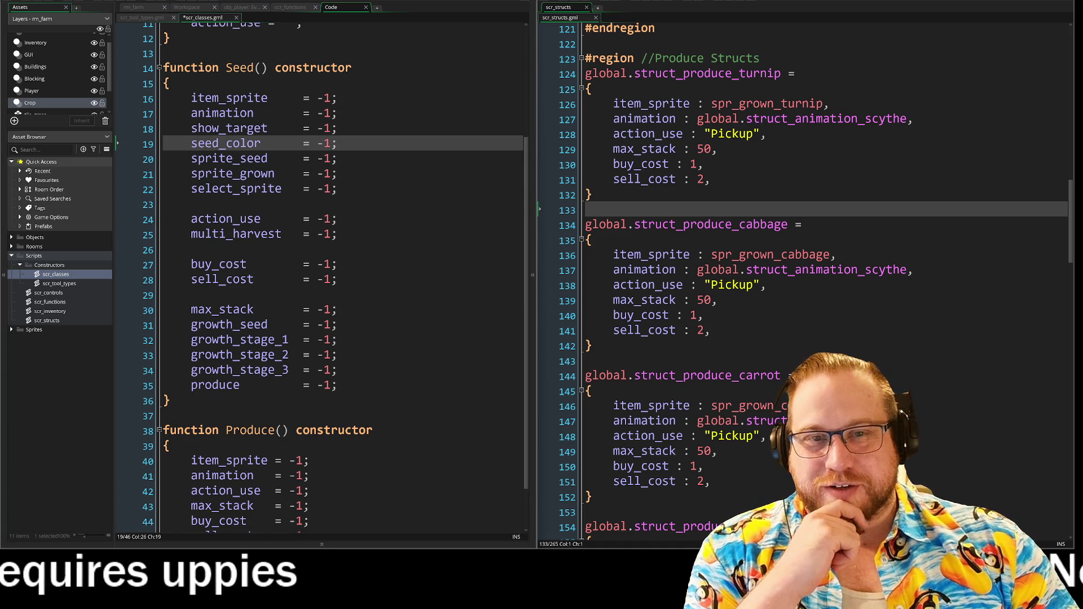
left_click_drag(440, 96, 440, 333)
left_click(442, 249)
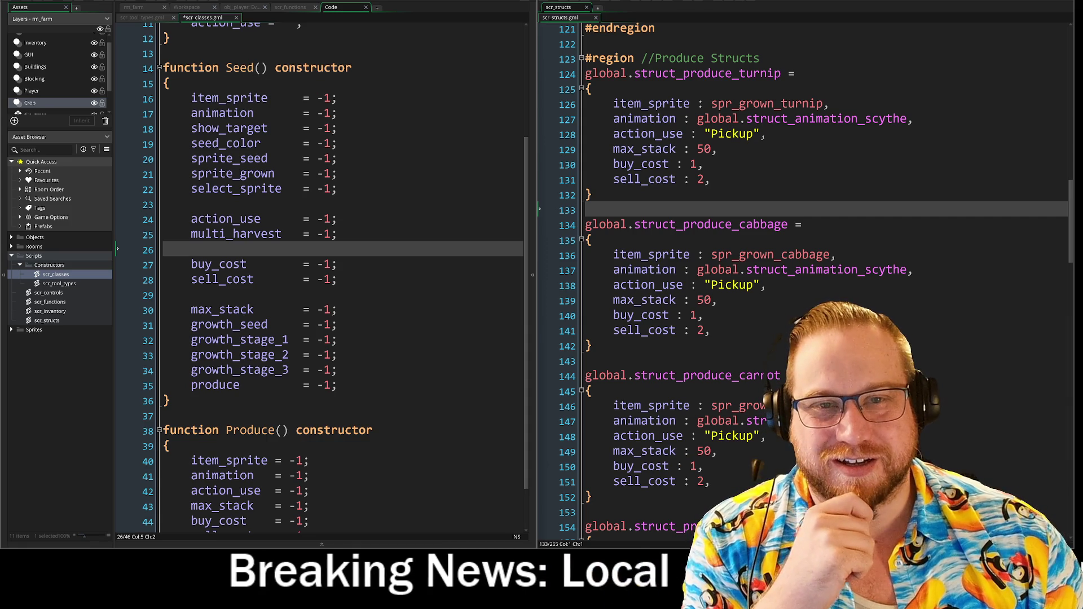
left_click_drag(226, 67, 311, 68)
left_click(352, 67)
mouse_move(641, 73)
left_mouse_down()
mouse_move(801, 74)
mouse_move(712, 179)
left_mouse_up()
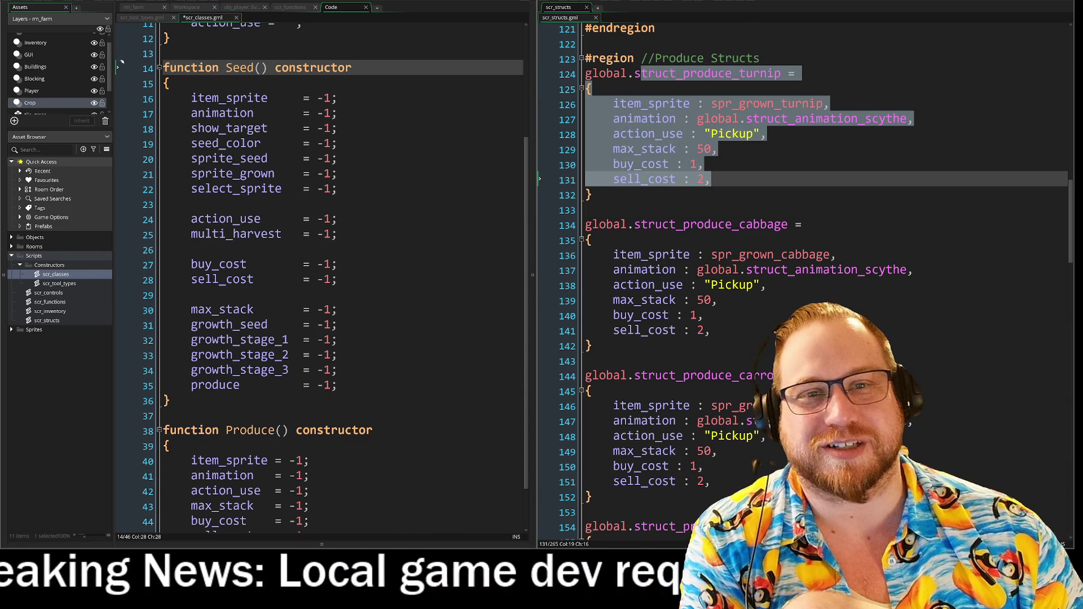
left_click(712, 179)
scroll(507, 237, "up", 3)
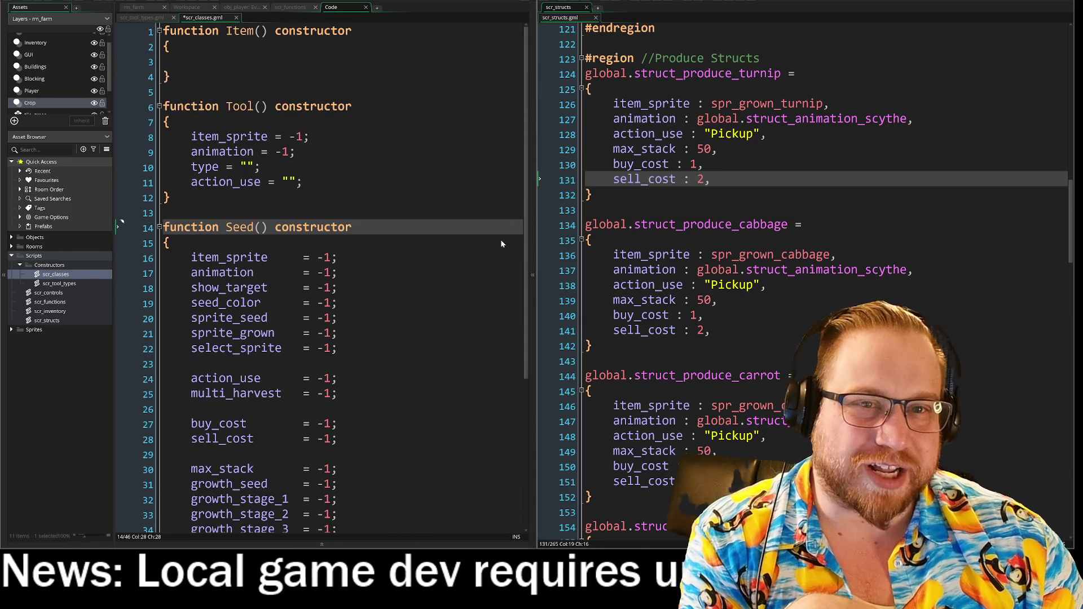
left_click(144, 17)
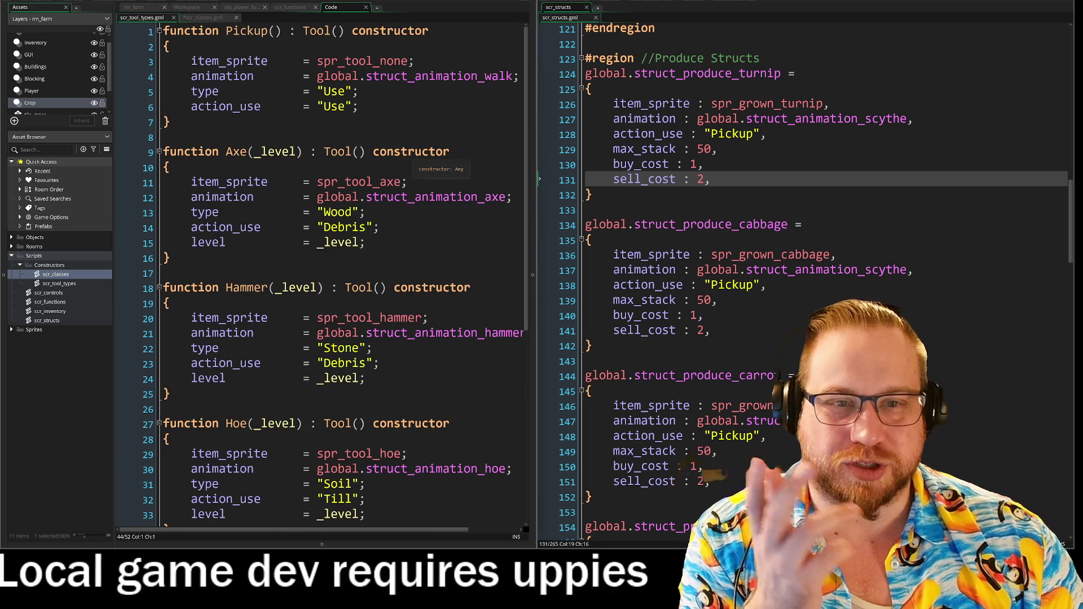
left_click(278, 151)
left_click(367, 243)
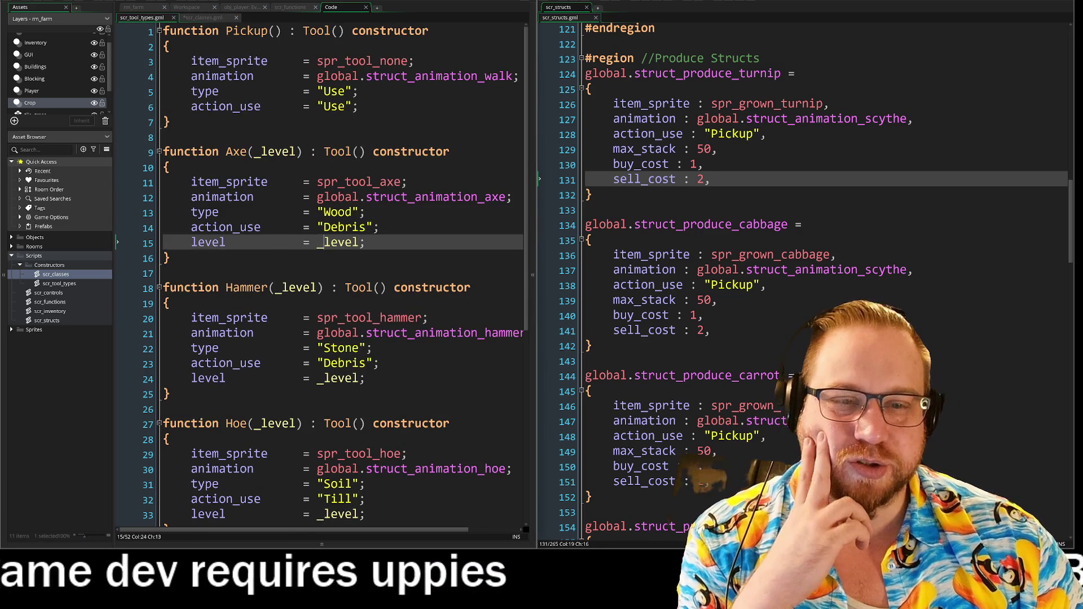
left_click(170, 258)
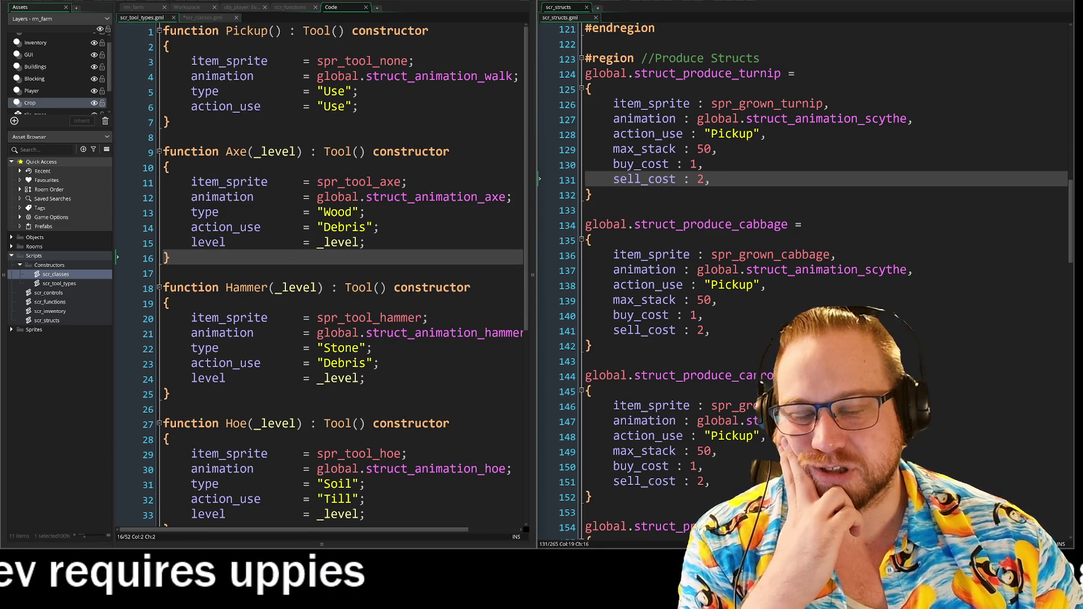
left_click(282, 153)
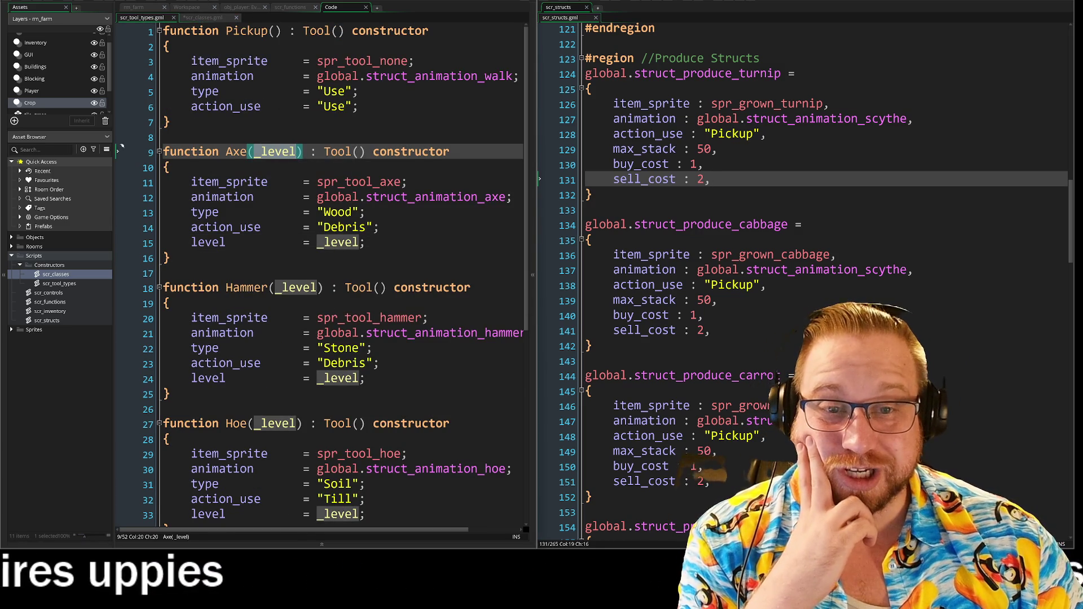
left_click(174, 270)
left_click(280, 152)
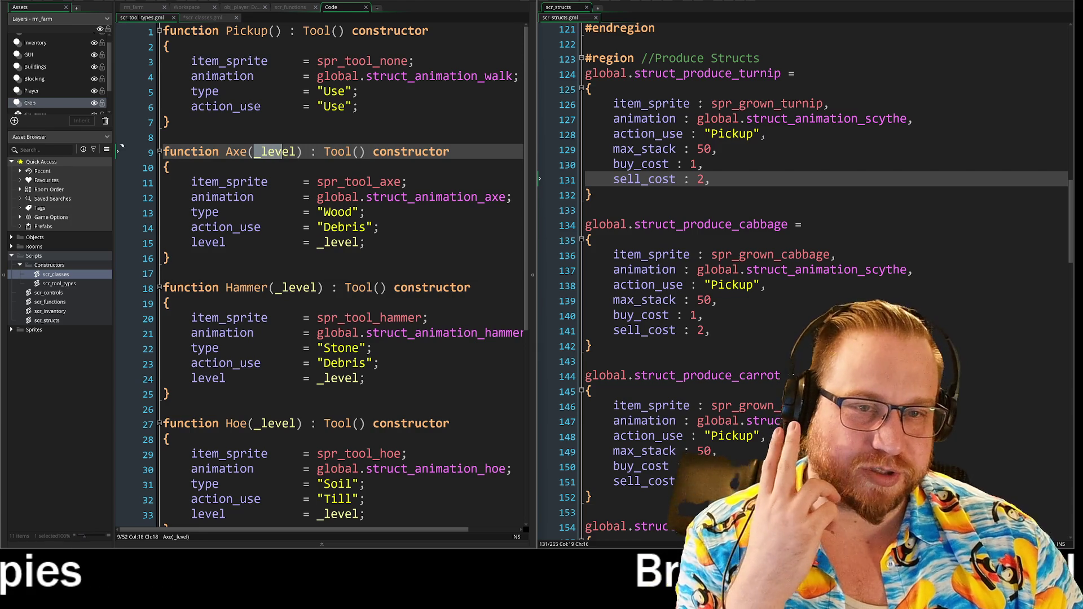
double_click(435, 197)
left_click(366, 243)
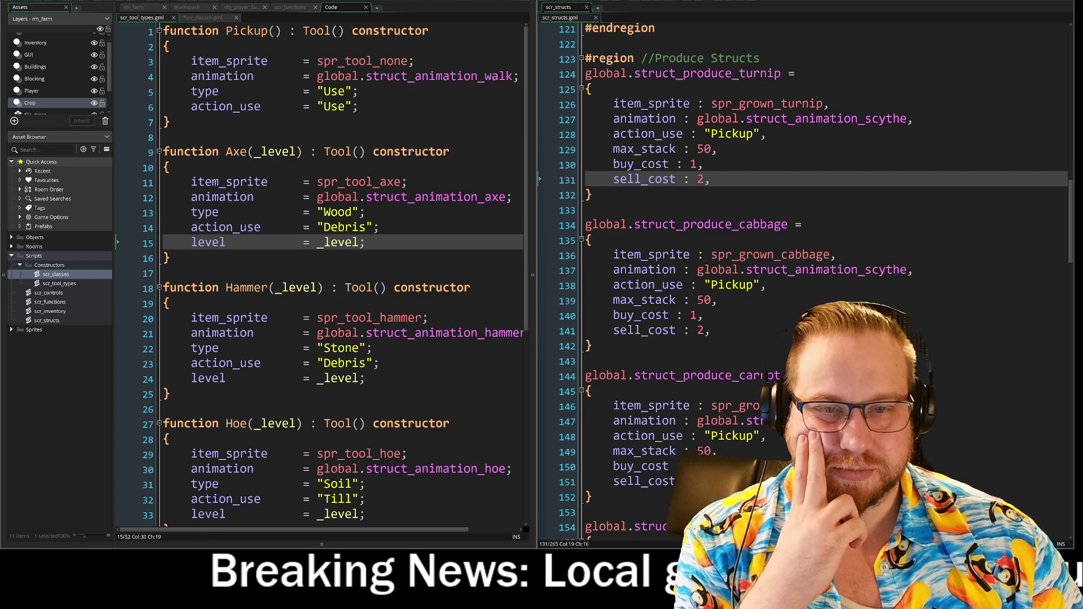
left_click_drag(332, 182, 407, 182)
left_click(365, 242)
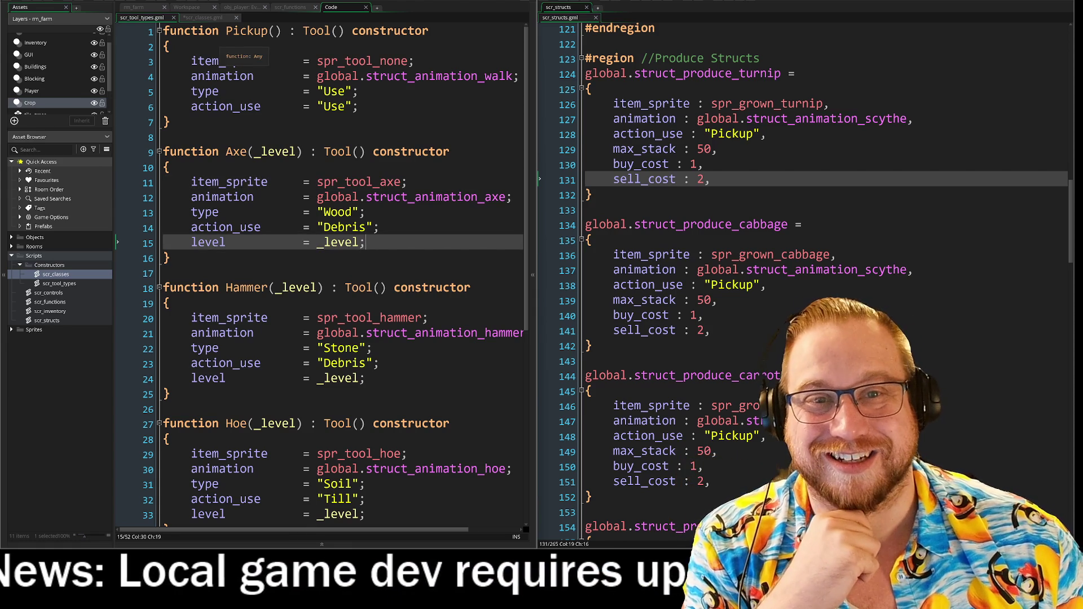
Switch to scr_classes and scroll down to the Seed() and Produce() constructors
left_click(208, 18)
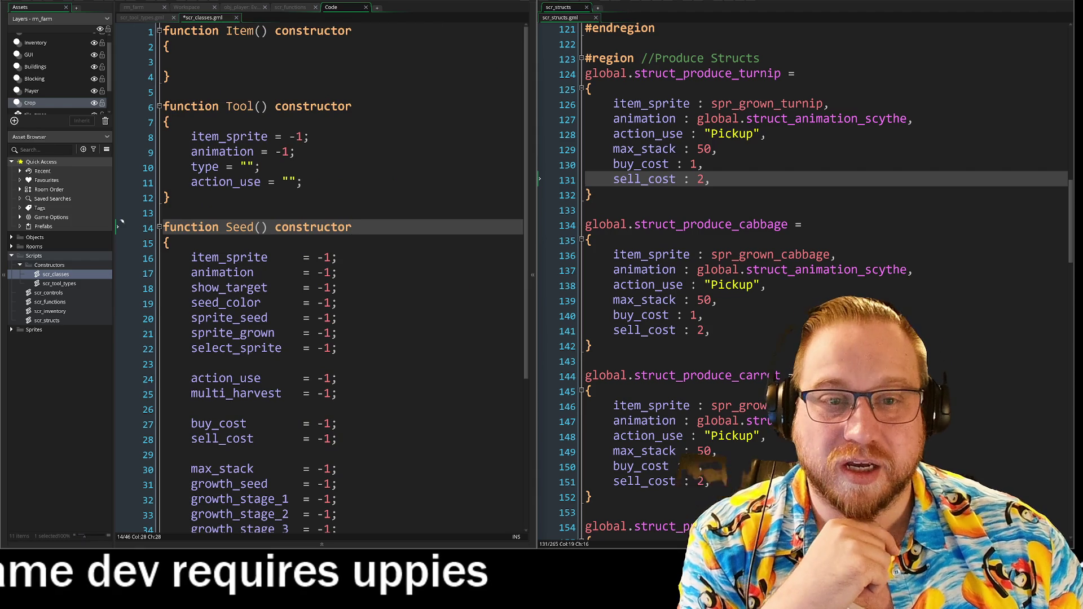
scroll(120, 145, "down", 2)
scroll(336, 268, "down", 3)
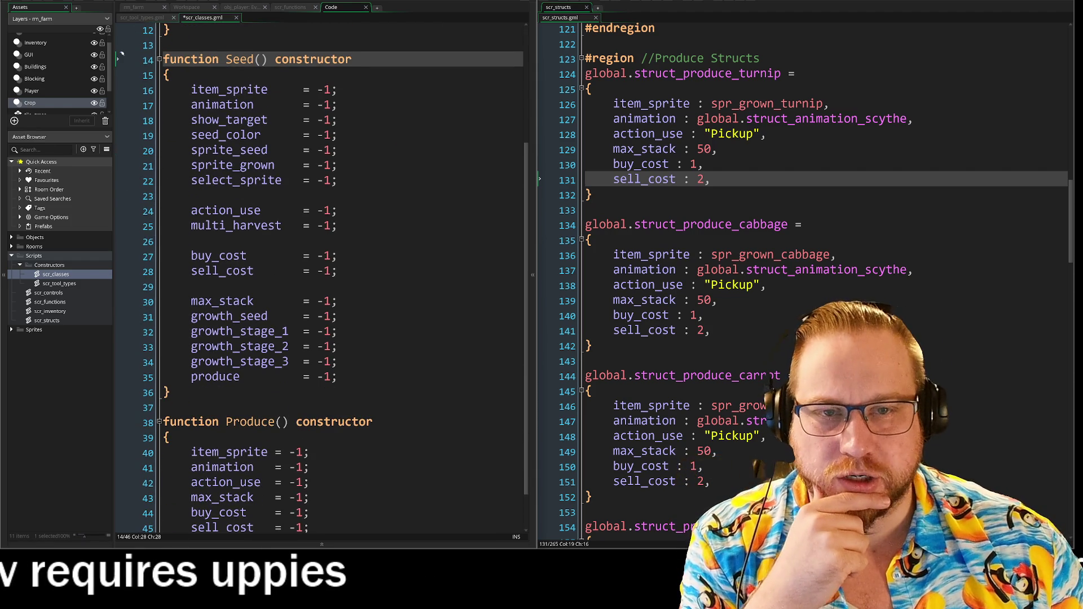
scroll(321, 277, "down", 1)
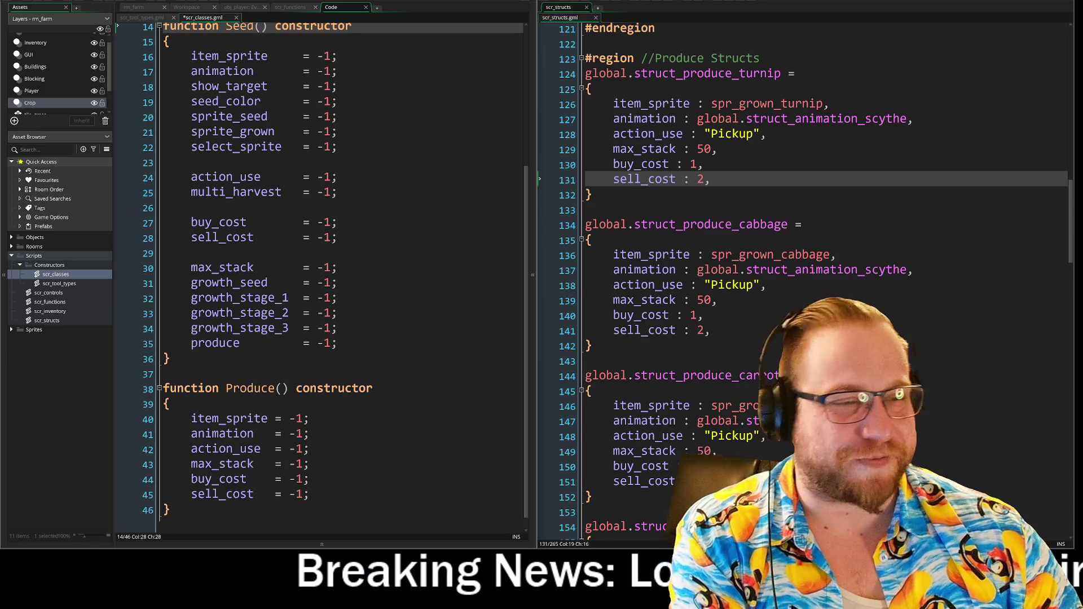
left_click(620, 240)
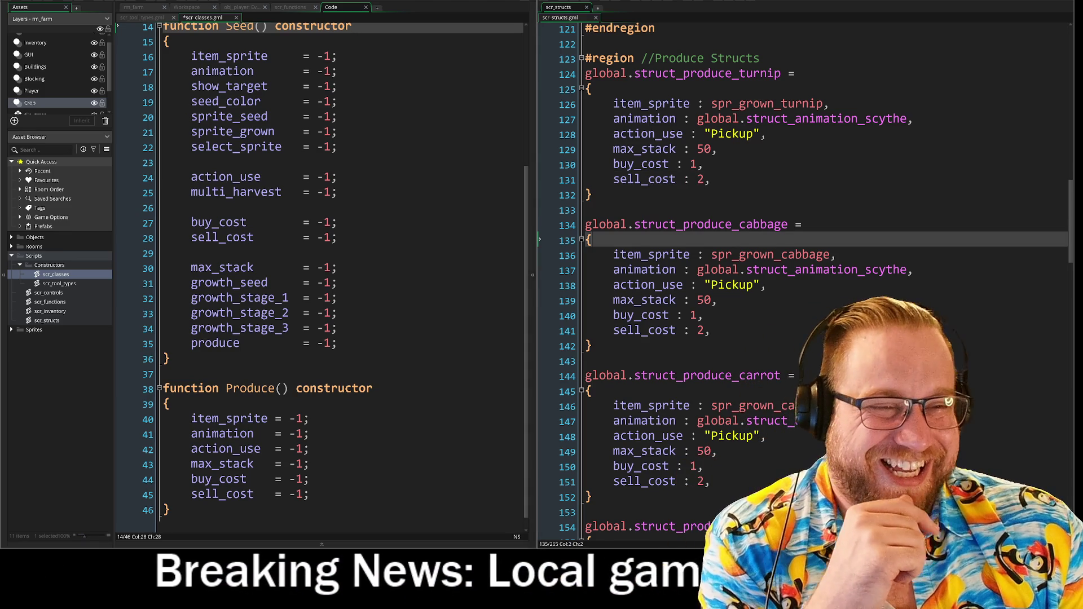
Fold the hammer, axe and pickup tool struct blocks in scr_structs
left_click(589, 210)
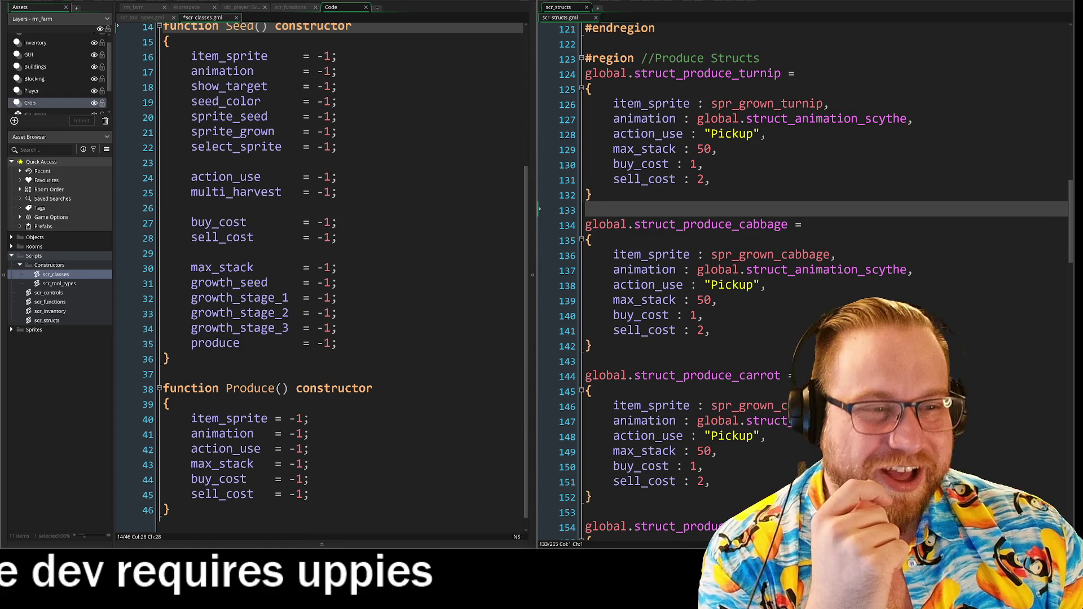
key("Down")
key("Down")
key("Down")
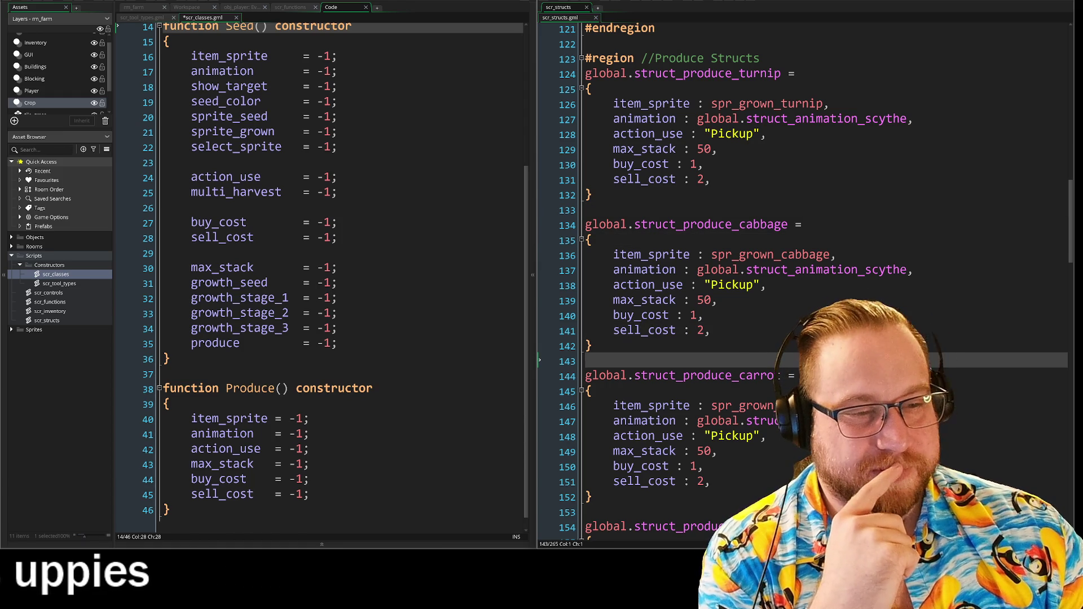
key("Left")
scroll(801, 268, "up", 3)
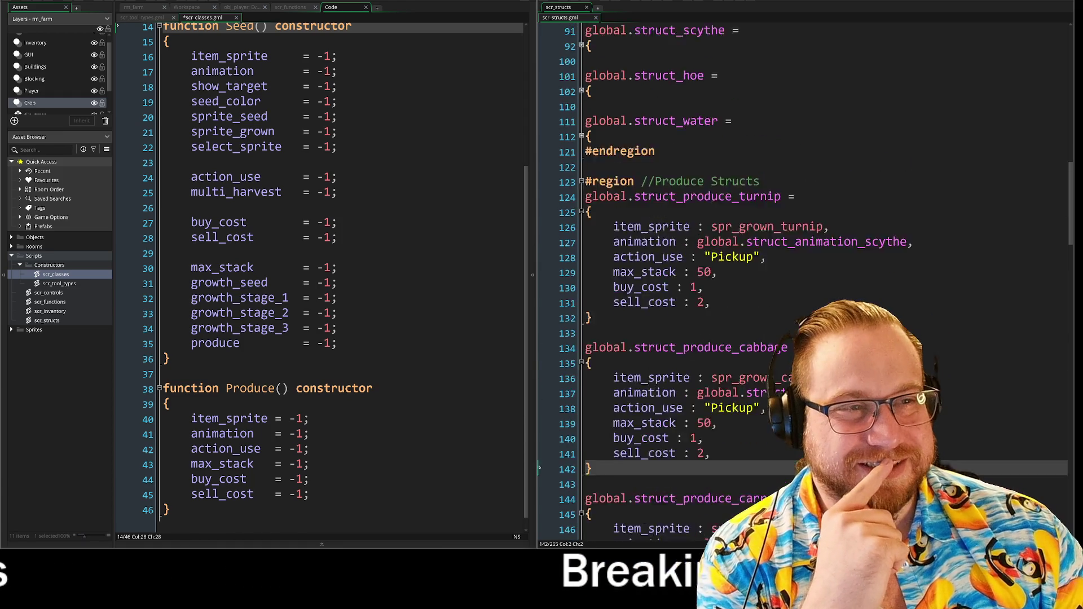
scroll(801, 268, "up", 6)
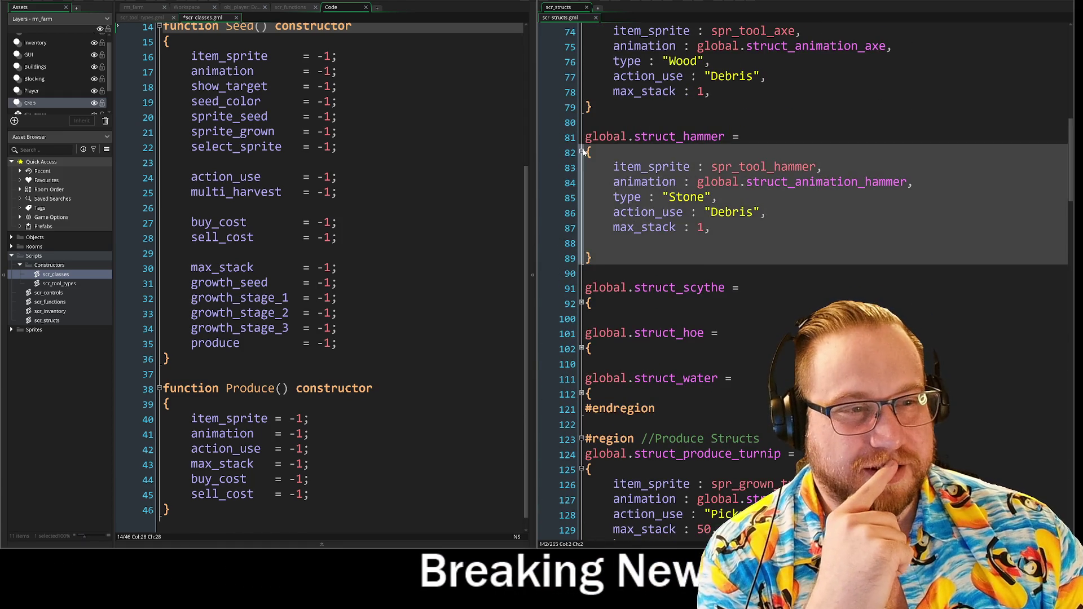
left_click(581, 152)
scroll(582, 183, "up", 4)
left_click(583, 183)
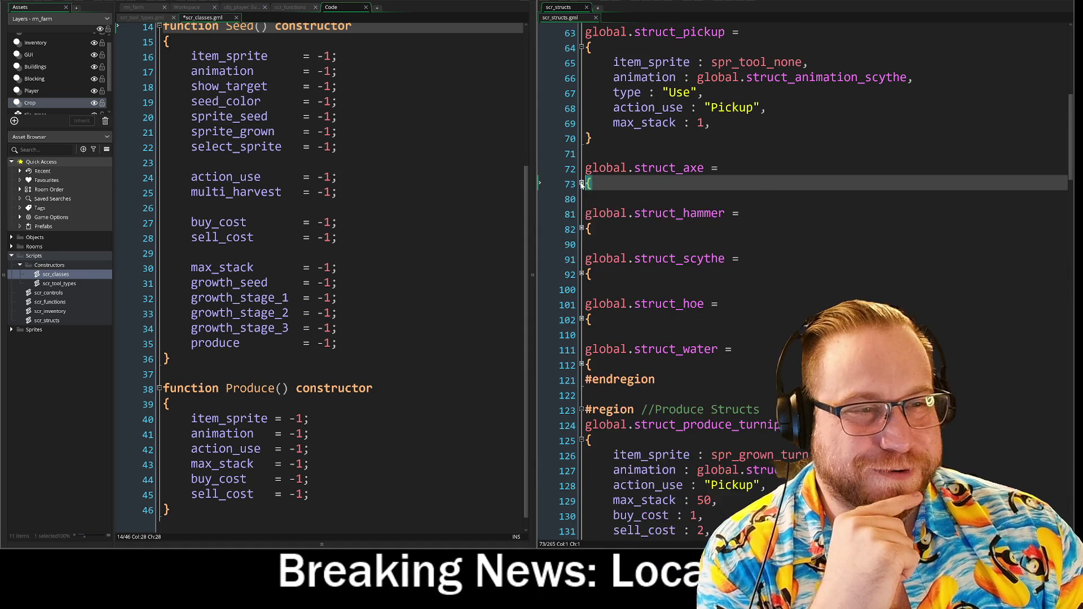
scroll(583, 183, "up", 4)
left_click(582, 149)
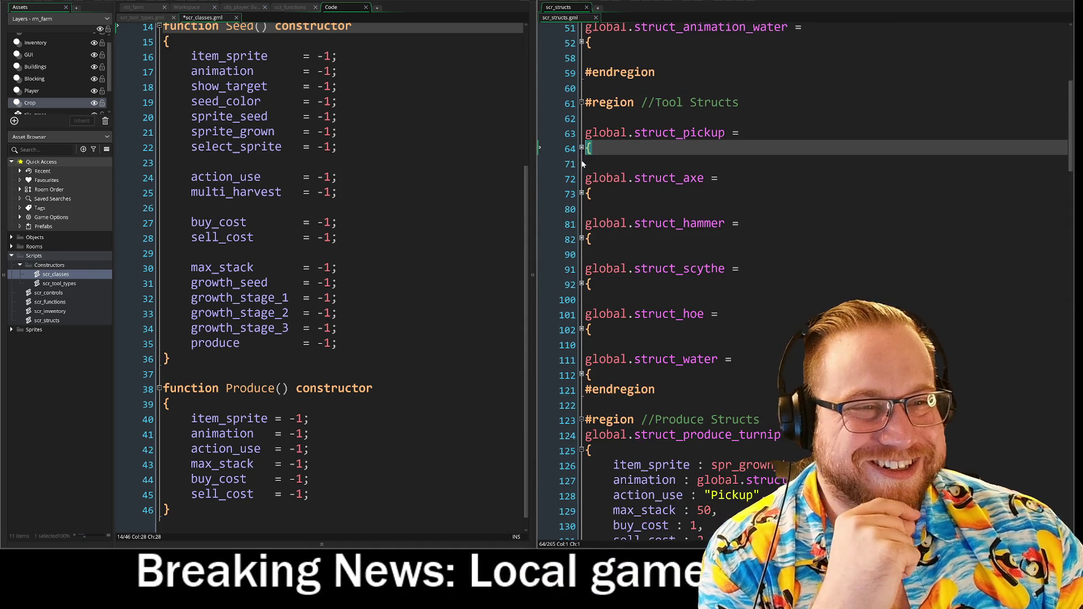
scroll(582, 148, "up", 1)
left_click(583, 151)
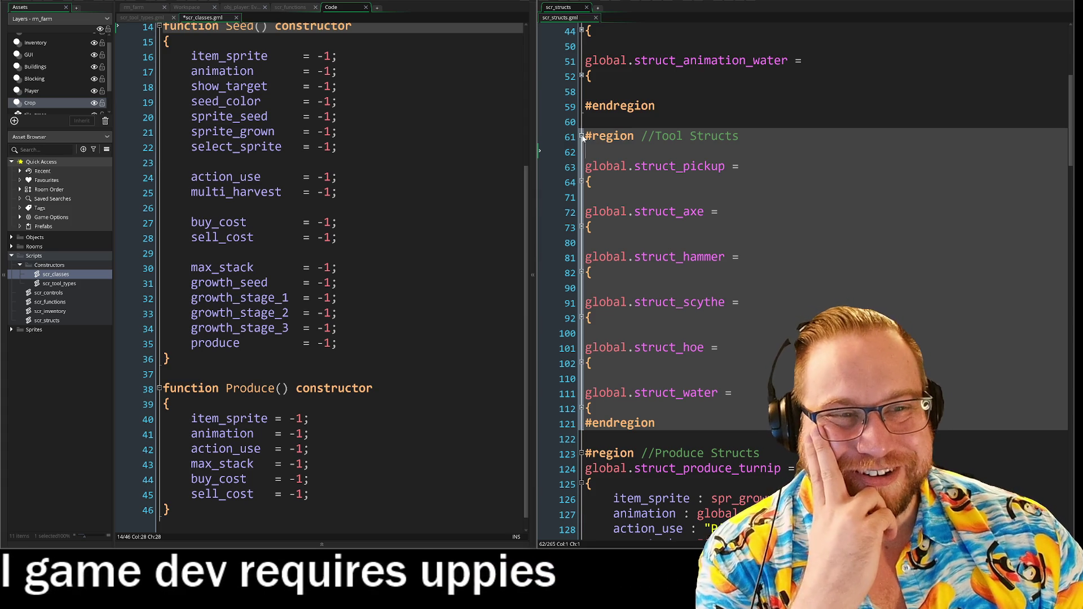
Collapse the walk animation struct, then fold the Animation Structs and Tool Structs regions
scroll(583, 139, "up", 6)
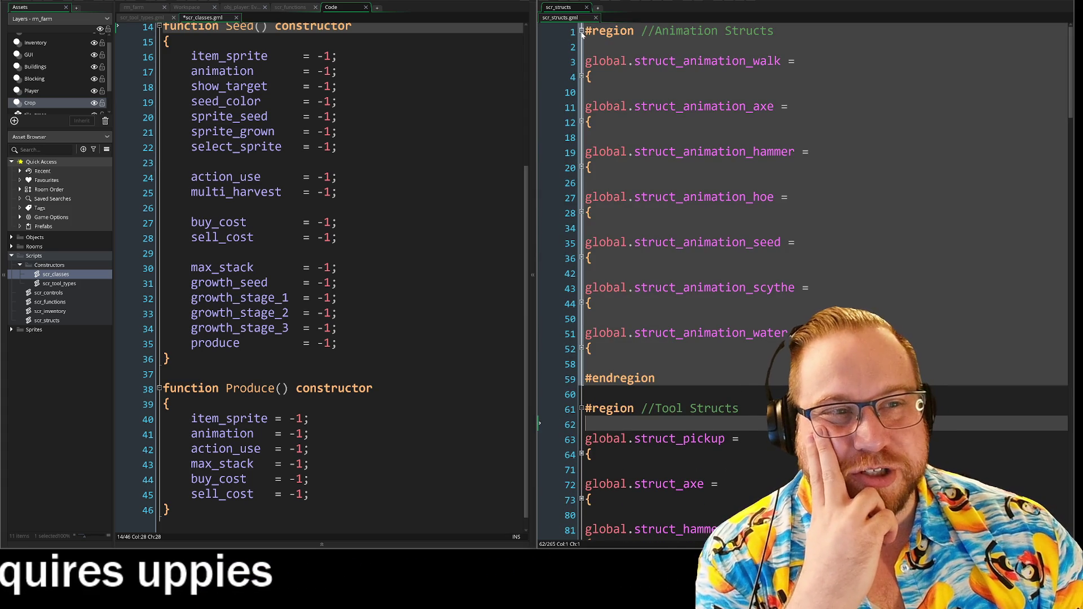
left_click(582, 76)
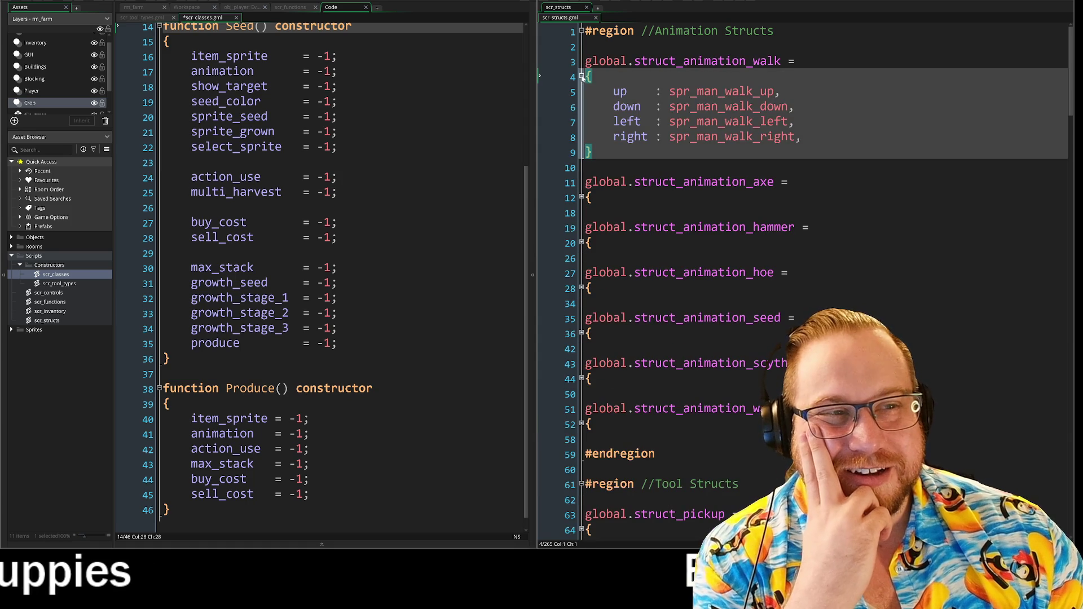
left_click(581, 76)
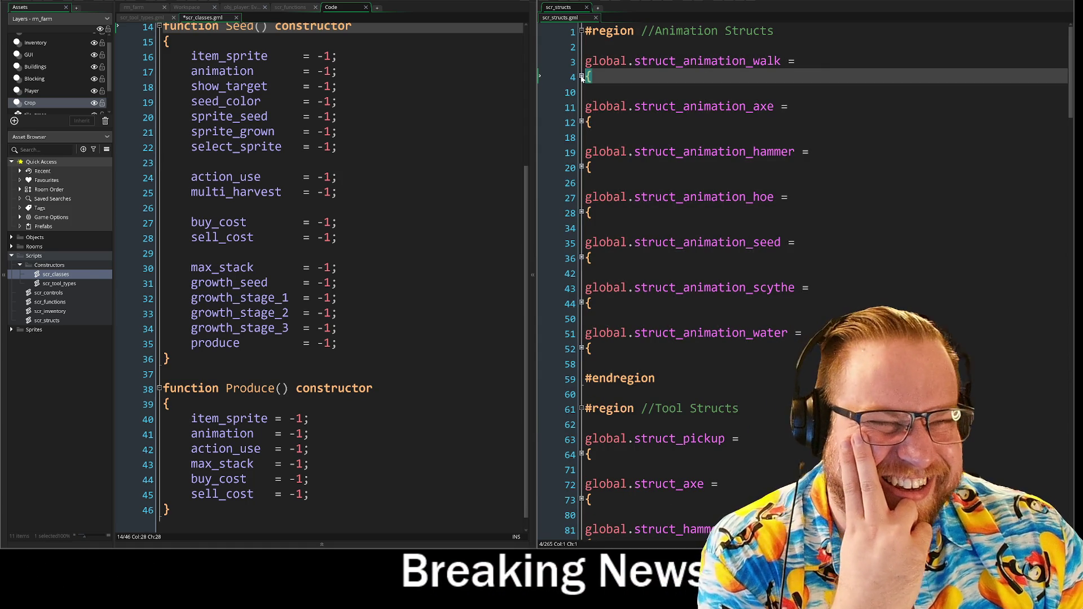
left_click(582, 76)
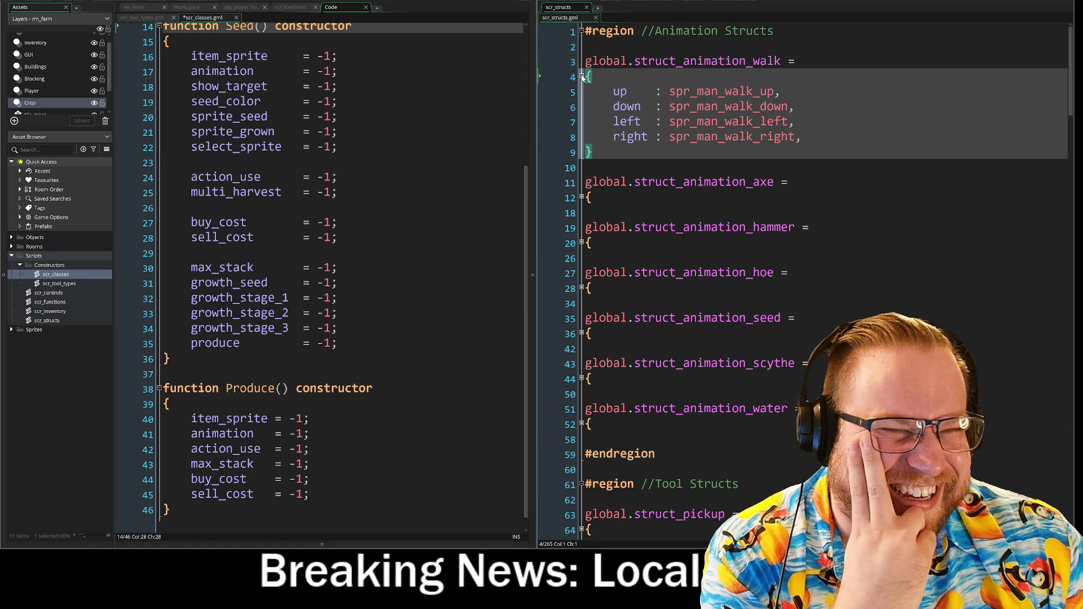
left_click(582, 76)
left_click(581, 31)
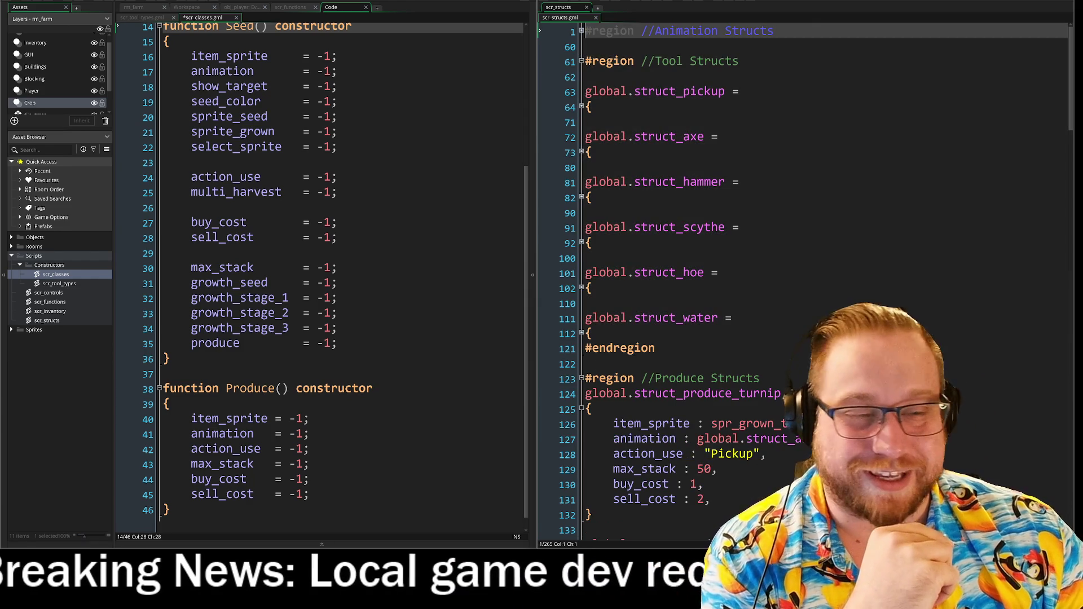
left_click(582, 61)
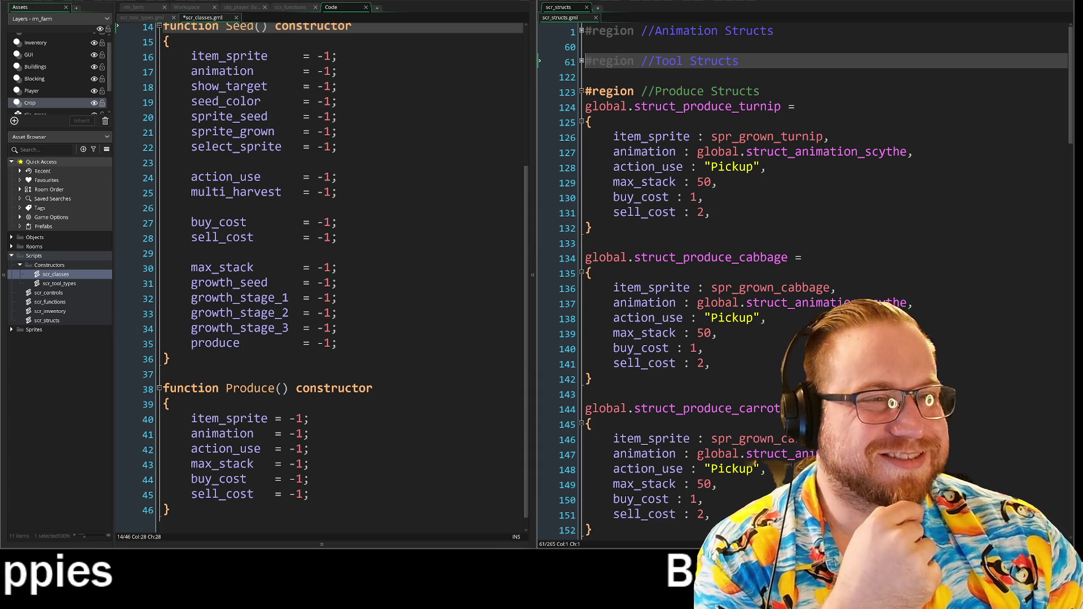
Scroll down to review the turnip seed struct under Seed Structs
scroll(813, 271, "down", 10)
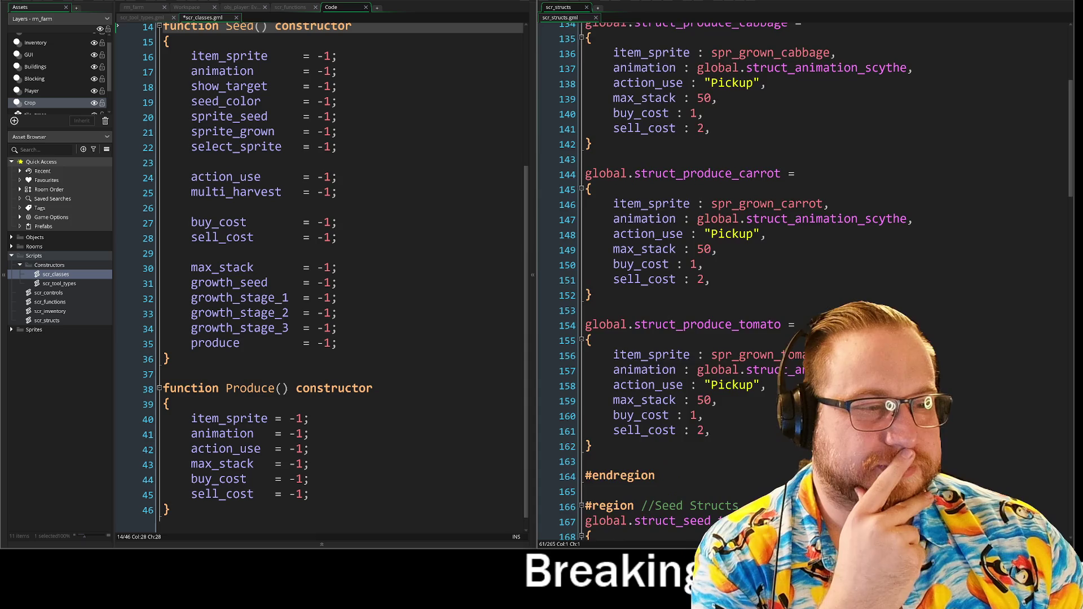
scroll(813, 271, "down", 2)
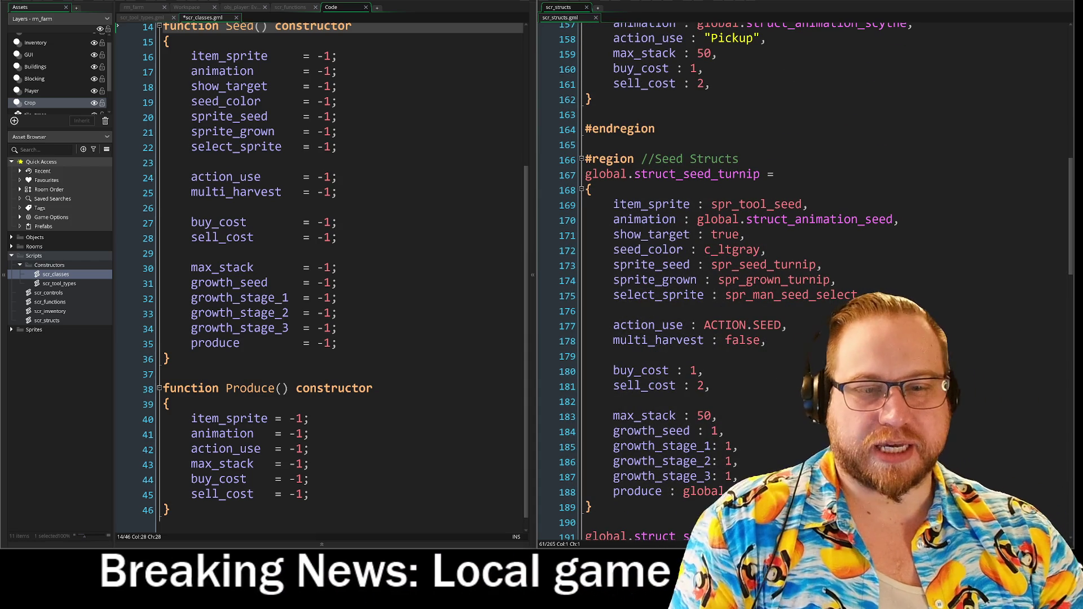
scroll(322, 271, "up", 2)
scroll(322, 271, "down", 2)
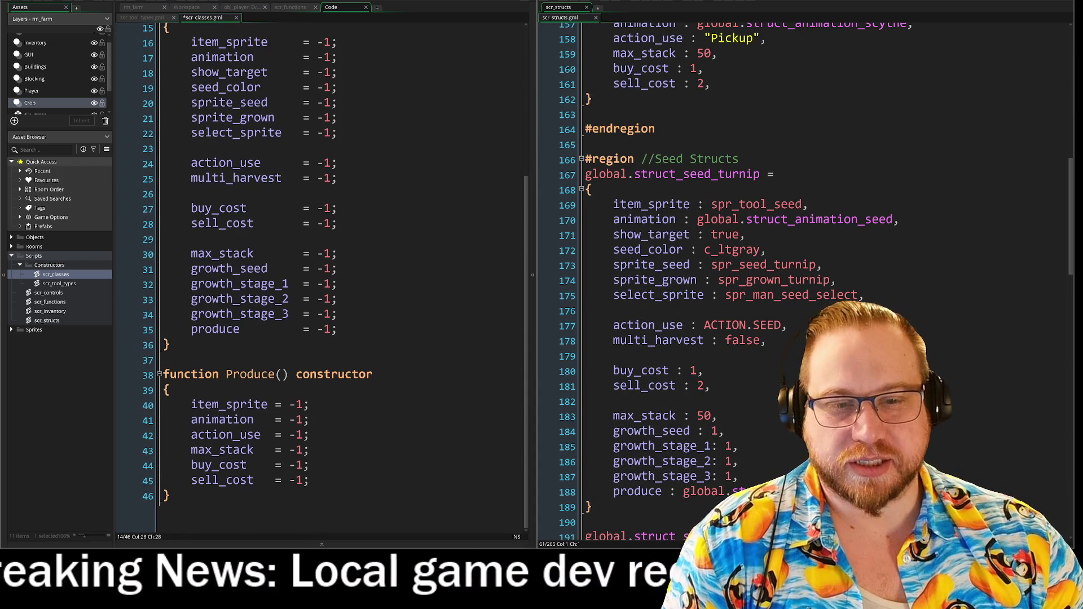
right_click(51, 275)
Create a new script in Constructors named scr_seed_types, then reopen scr_classes
left_click(85, 292)
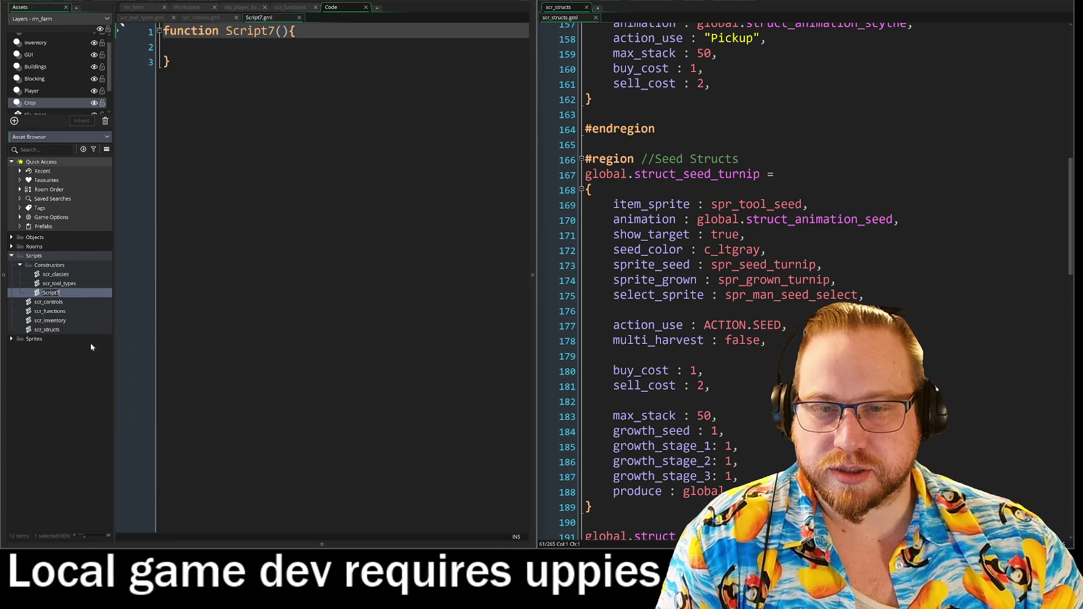
type("scr_seed_types")
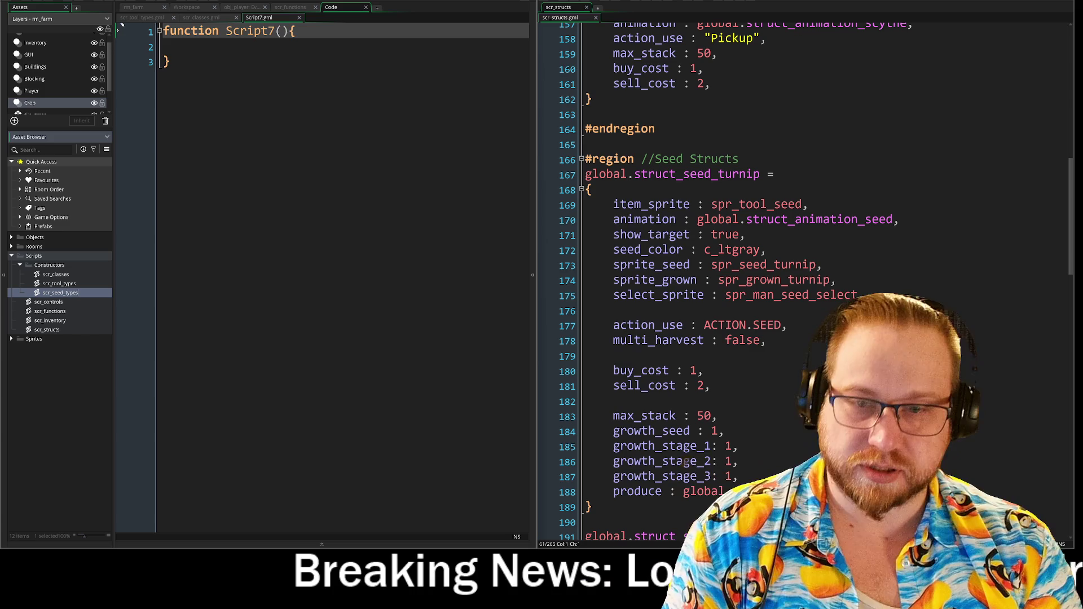
key("Return")
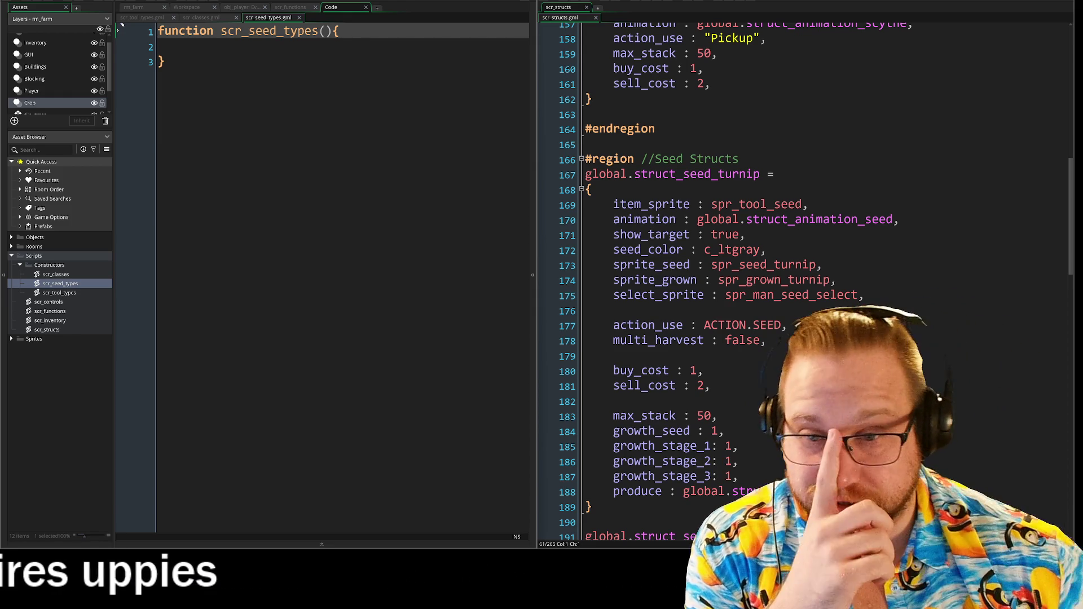
double_click(55, 274)
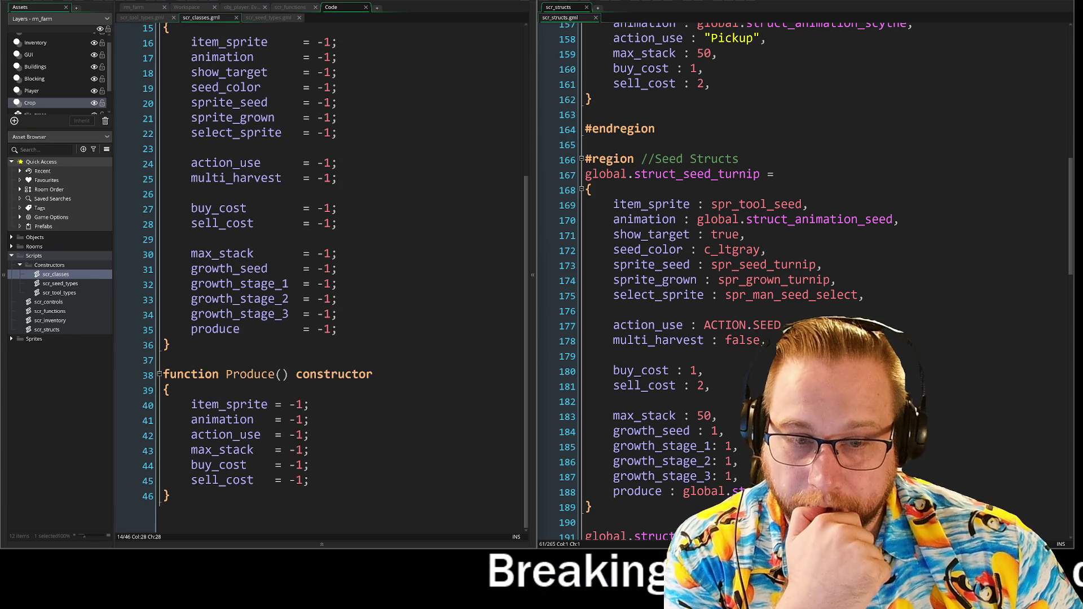
Scroll up to function Seed() and put the caret at the end of its line
scroll(120, 75, "up", 2)
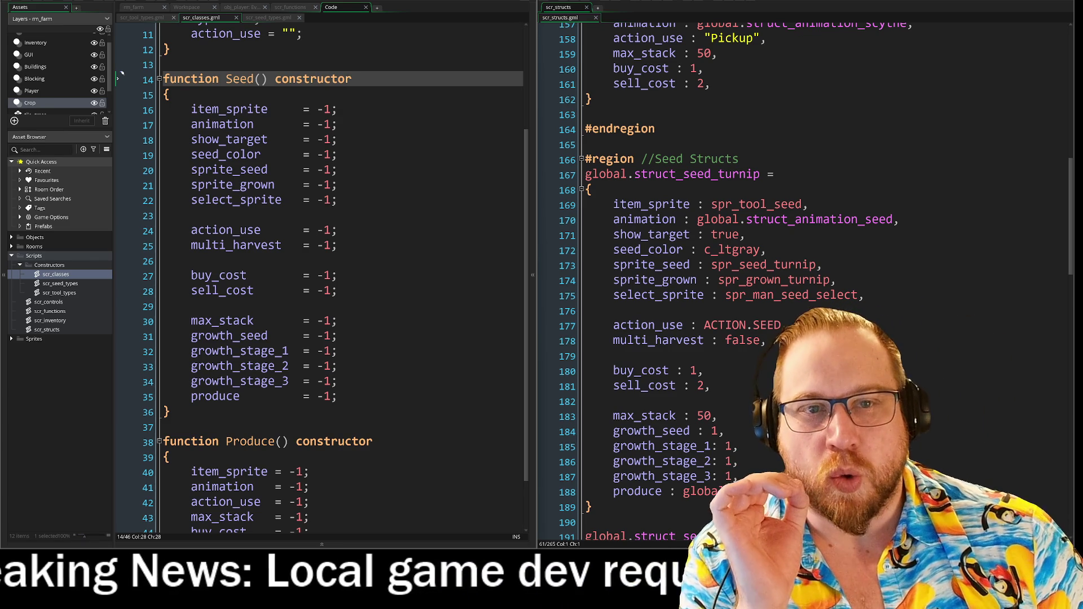
left_click(260, 79)
key("End")
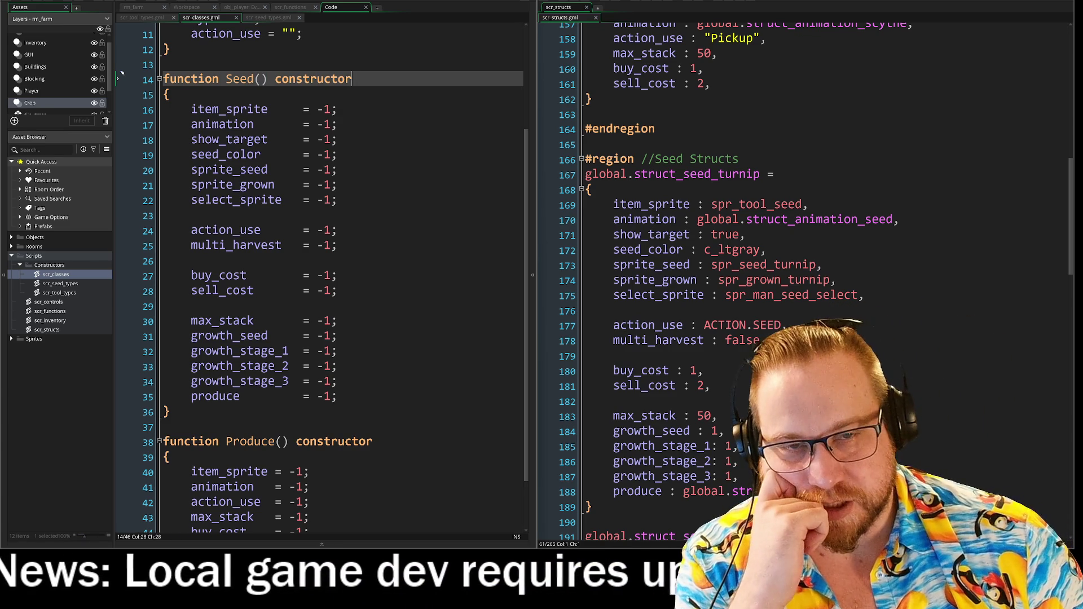